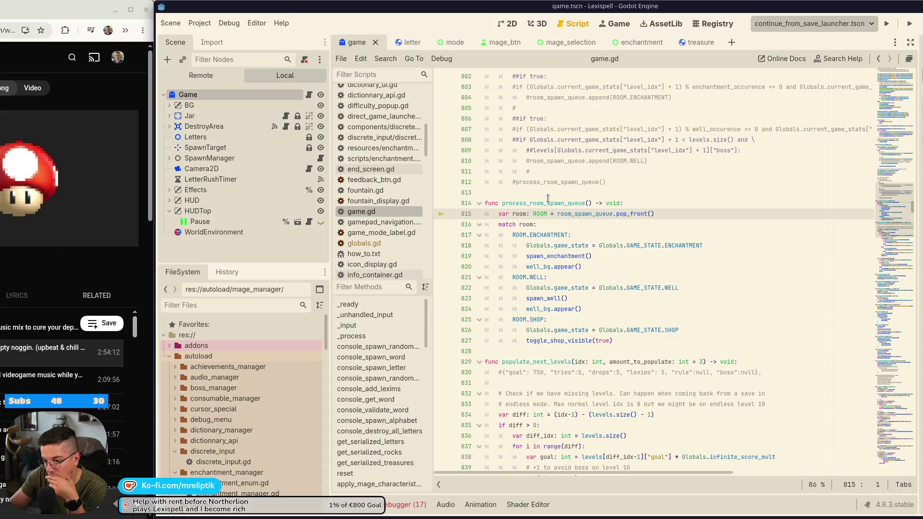
Leave the process_room_spawn_queue line in game.gd and switch to save_manager.gd from the Scripts list.
{"action": "scroll", "coordinate": [367, 244], "scroll_direction": "down", "scroll_amount": 3}
{"action": "scroll", "coordinate": [367, 244], "scroll_direction": "down", "scroll_amount": 8}
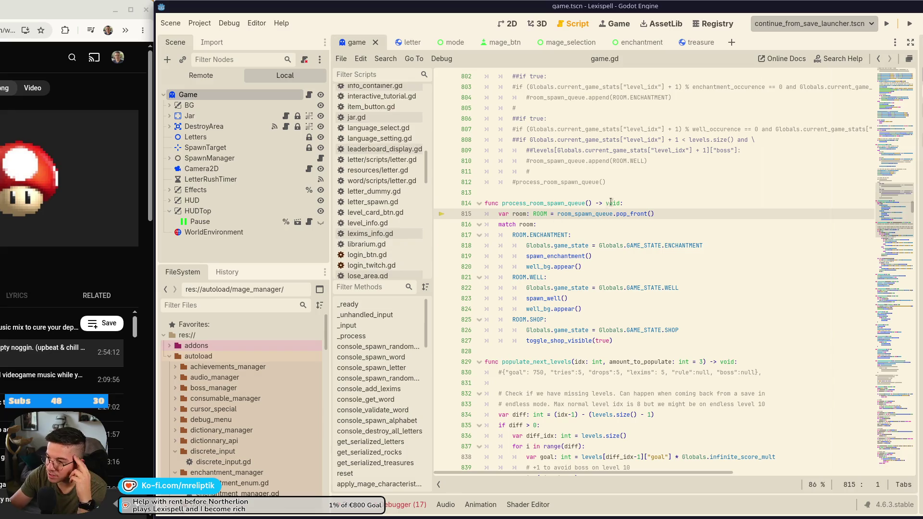
{"action": "triple_click", "coordinate": [539, 203]}
{"action": "left_click", "coordinate": [555, 203]}
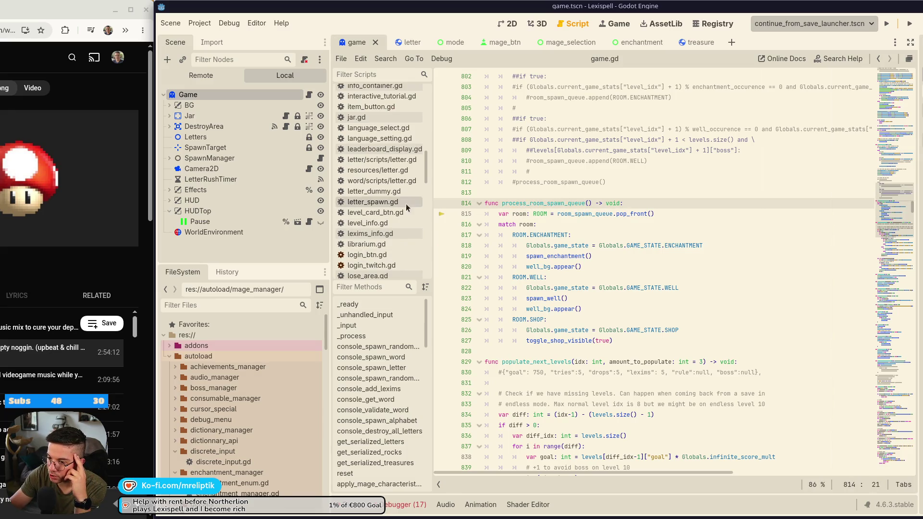
{"action": "scroll", "coordinate": [402, 221], "scroll_direction": "down", "scroll_amount": 5}
{"action": "scroll", "coordinate": [401, 220], "scroll_direction": "down", "scroll_amount": 10}
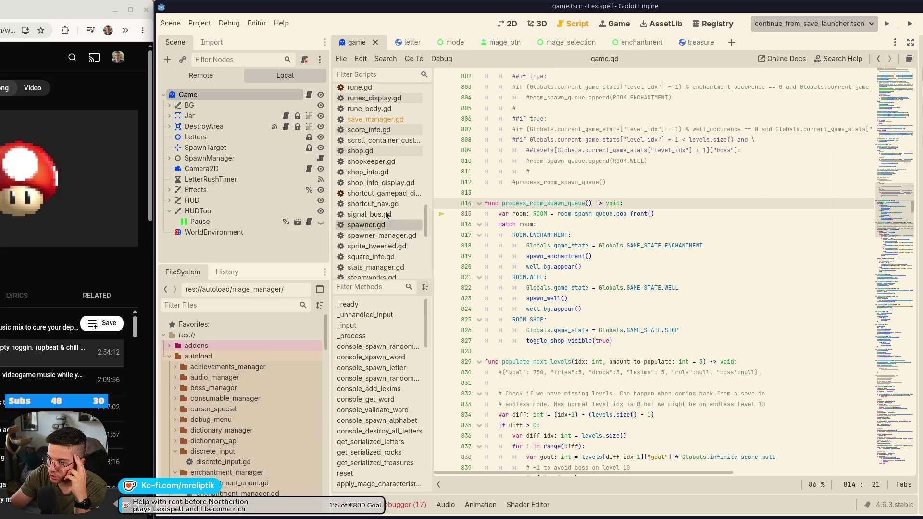
{"action": "left_click", "coordinate": [375, 190]}
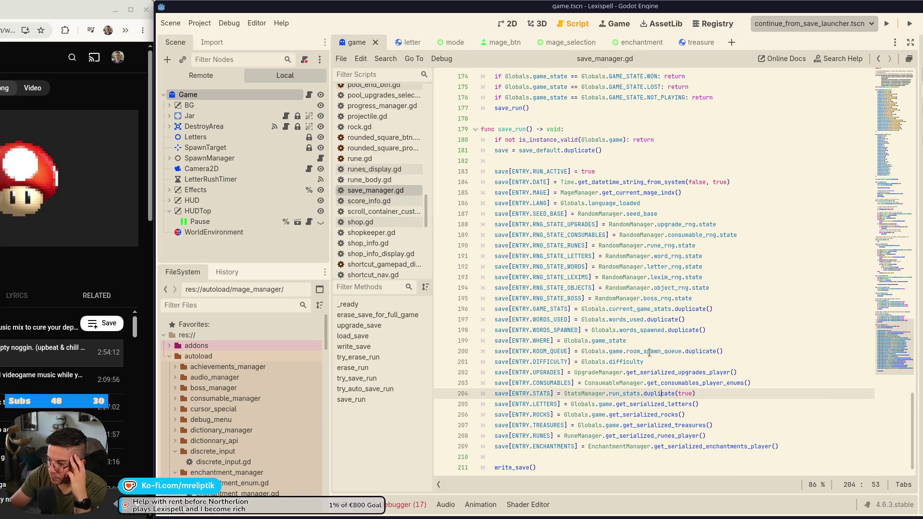
Set a breakpoint on save_manager.gd line 200, then stop and relaunch the game.
{"action": "mouse_move", "coordinate": [649, 353]}
{"action": "left_click", "coordinate": [442, 351]}
{"action": "left_click", "coordinate": [887, 23]}
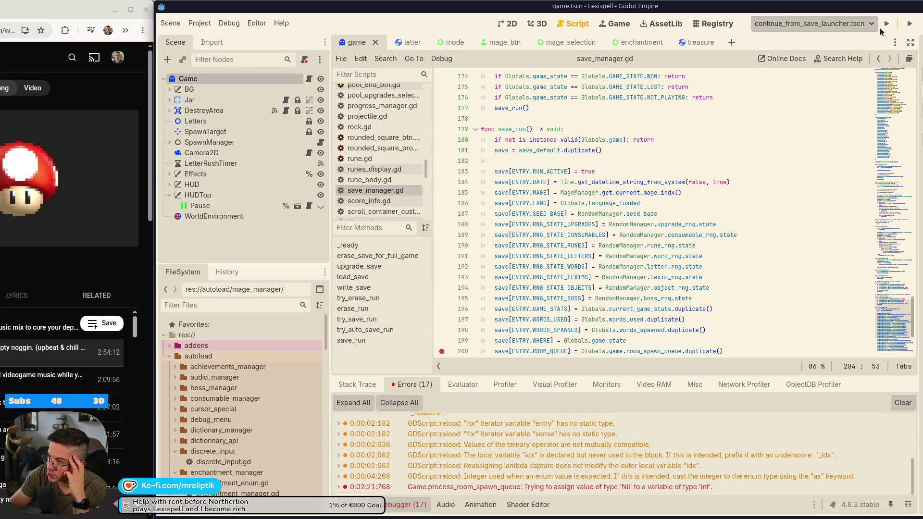
{"action": "left_click", "coordinate": [888, 24]}
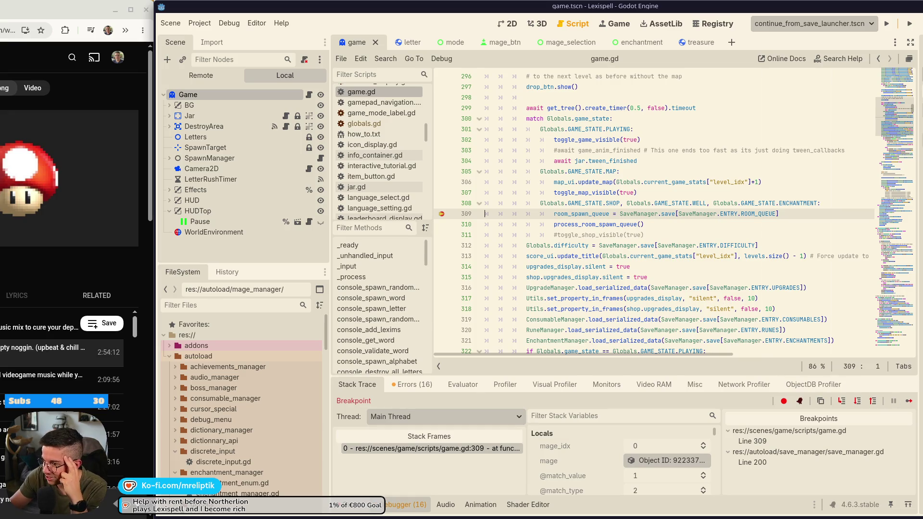
Step over to line 310, then step into process_room_spawn_queue at line 815.
{"action": "left_click", "coordinate": [842, 401]}
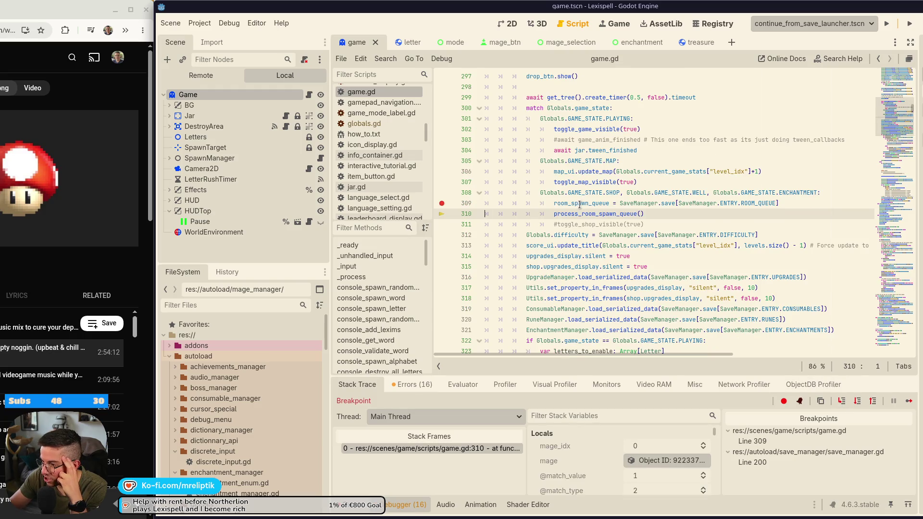
{"action": "mouse_move", "coordinate": [580, 204]}
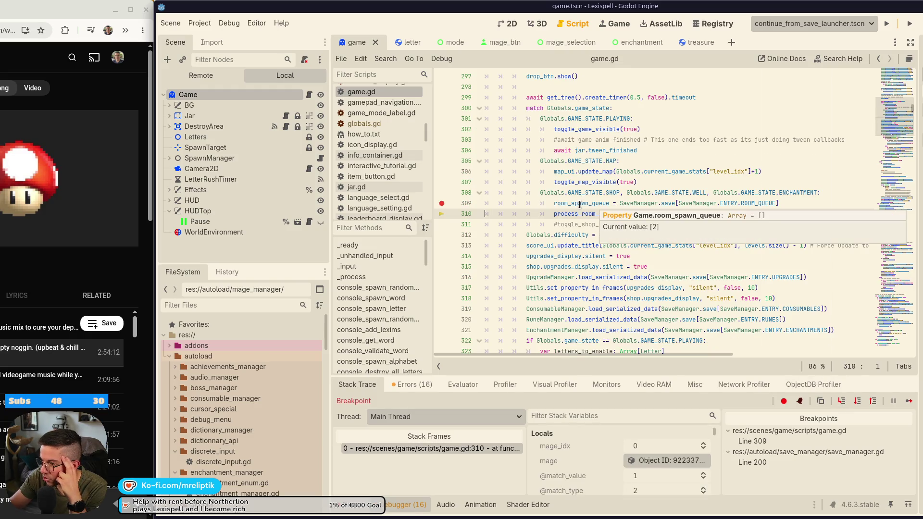
{"action": "left_click", "coordinate": [845, 402]}
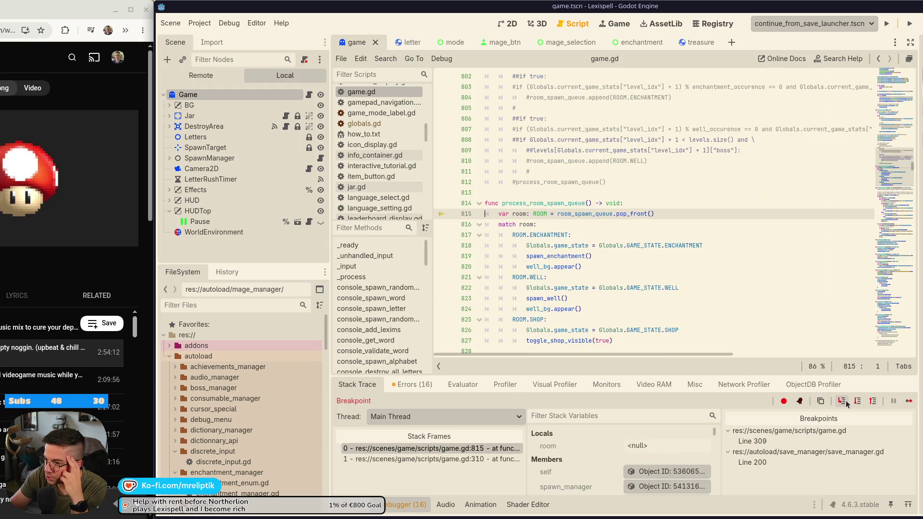
{"action": "mouse_move", "coordinate": [577, 216]}
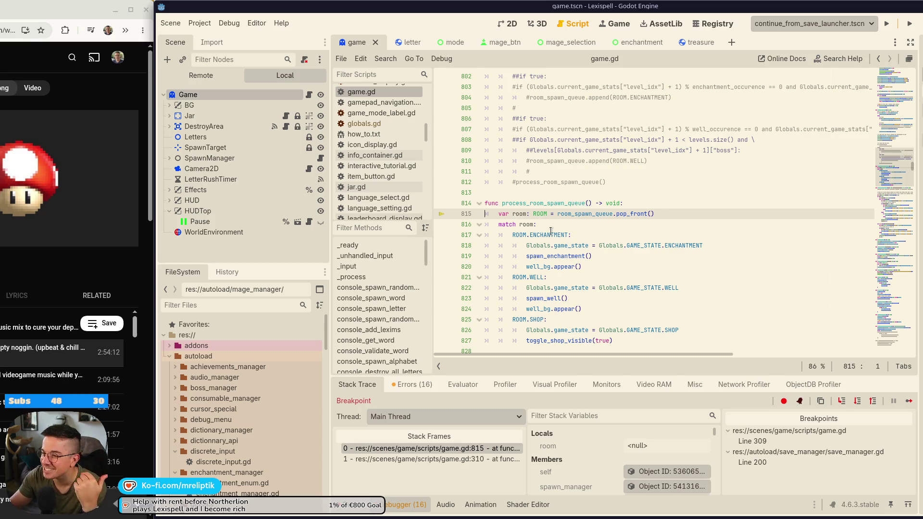
{"action": "mouse_move", "coordinate": [551, 231]}
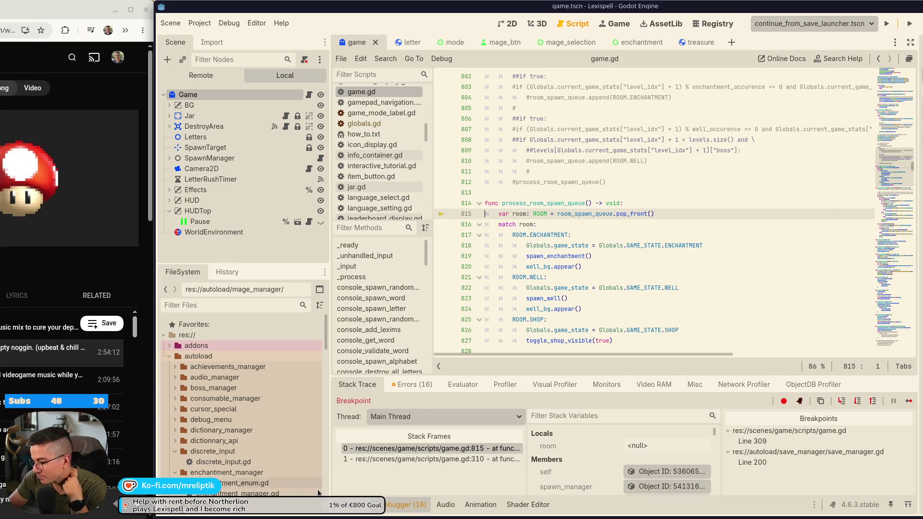
Hide the debugger panel with F8 and select room_spawn_queue on line 815.
{"action": "key", "text": "F8"}
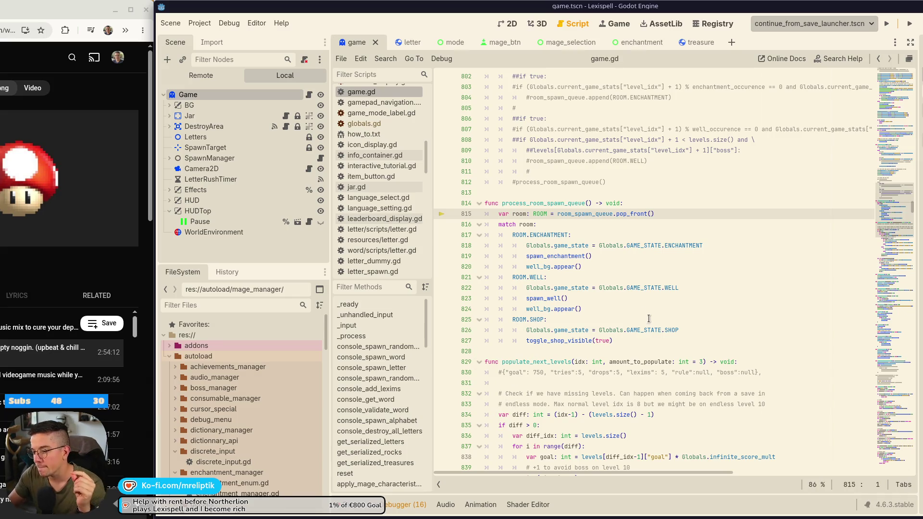
{"action": "double_click", "coordinate": [598, 215]}
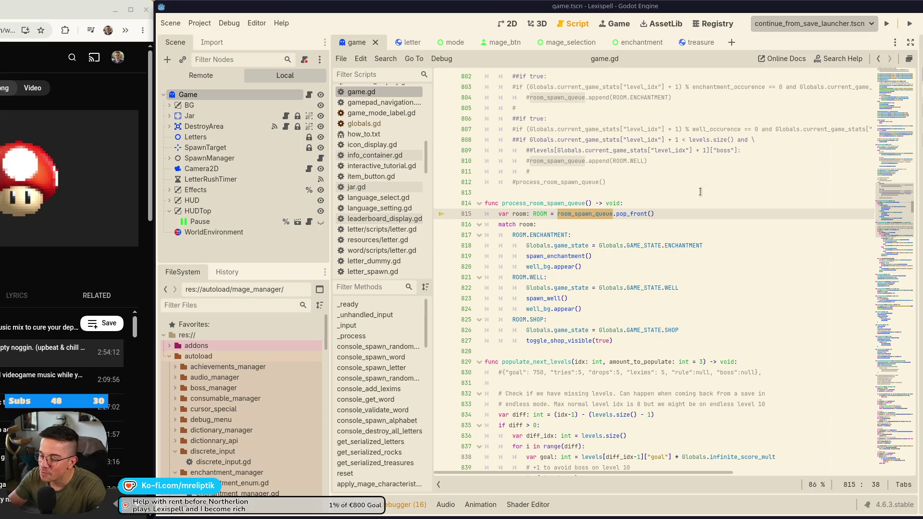
{"action": "left_click", "coordinate": [580, 204]}
{"action": "double_click", "coordinate": [584, 214]}
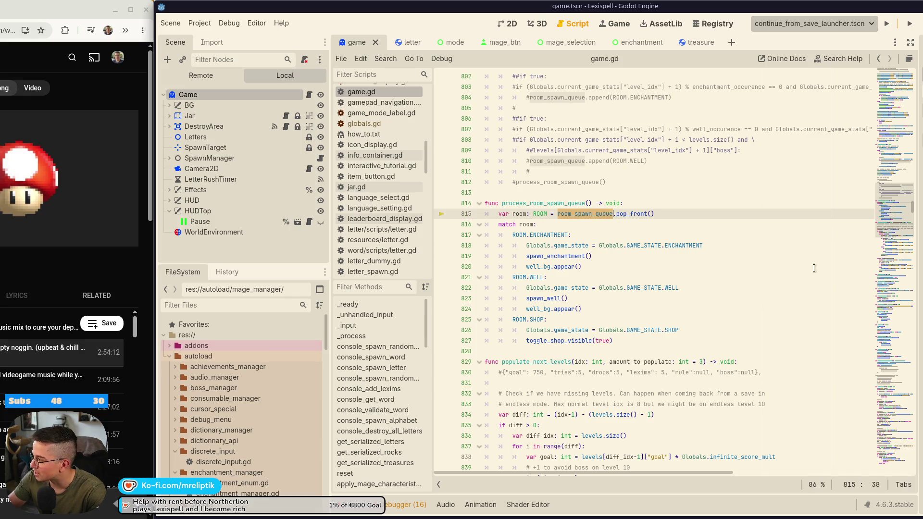
{"action": "mouse_move", "coordinate": [493, 517]}
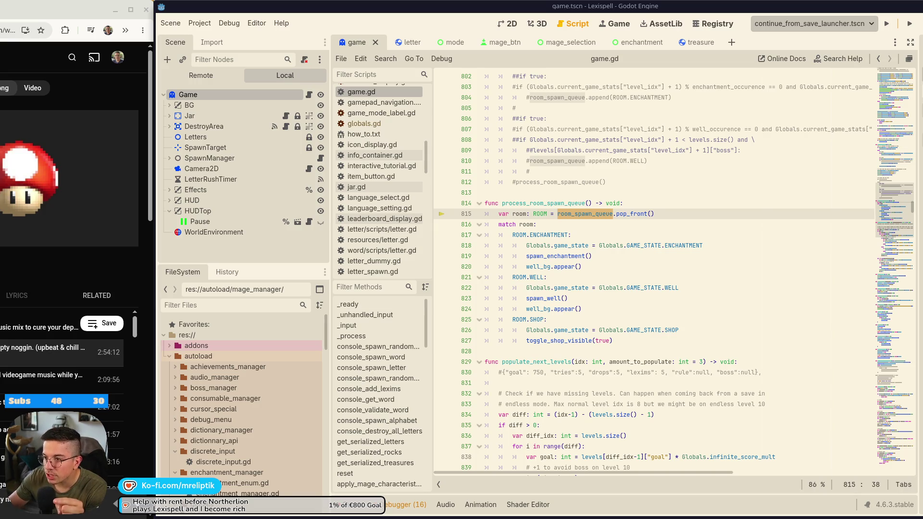
{"action": "double_click", "coordinate": [627, 214]}
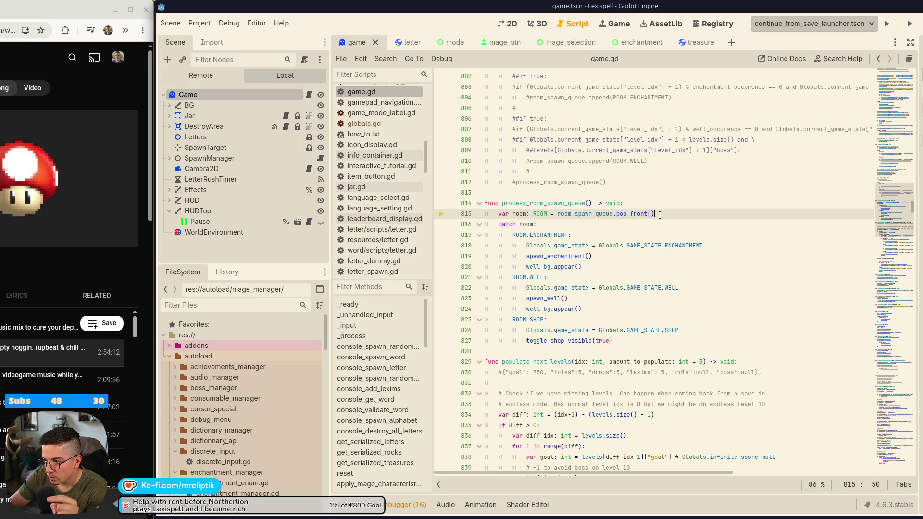
{"action": "double_click", "coordinate": [601, 214]}
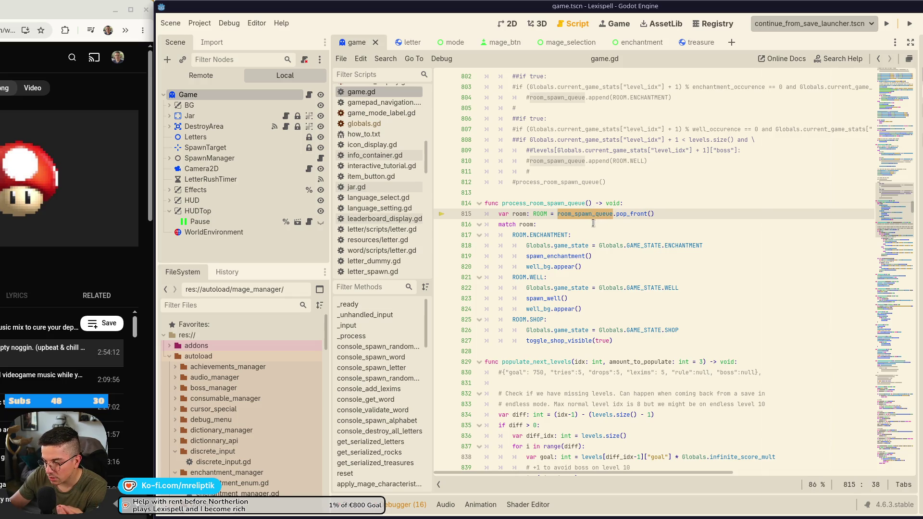
{"action": "double_click", "coordinate": [552, 203]}
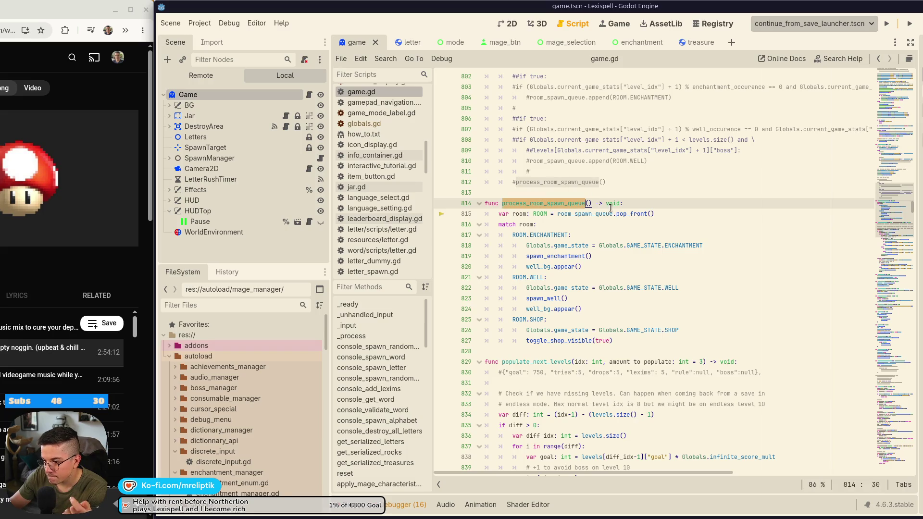
{"action": "double_click", "coordinate": [610, 214]}
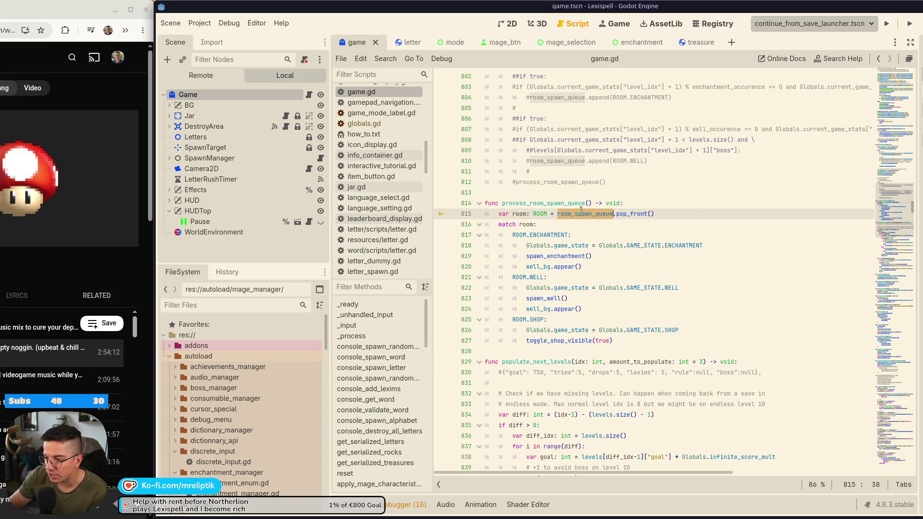
{"action": "scroll", "coordinate": [645, 278], "scroll_direction": "up", "scroll_amount": 1}
{"action": "scroll", "coordinate": [645, 279], "scroll_direction": "up", "scroll_amount": 7}
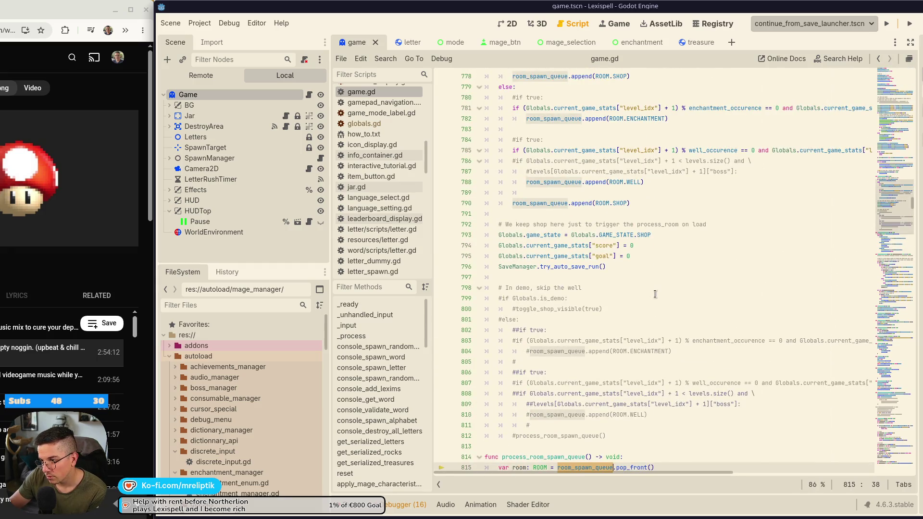
{"action": "scroll", "coordinate": [655, 294], "scroll_direction": "down", "scroll_amount": 4}
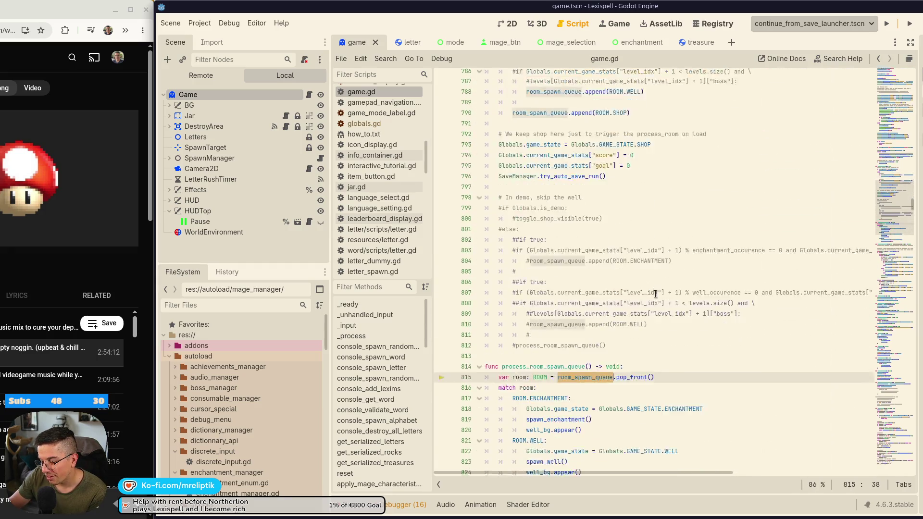
{"action": "scroll", "coordinate": [643, 310], "scroll_direction": "up", "scroll_amount": 8}
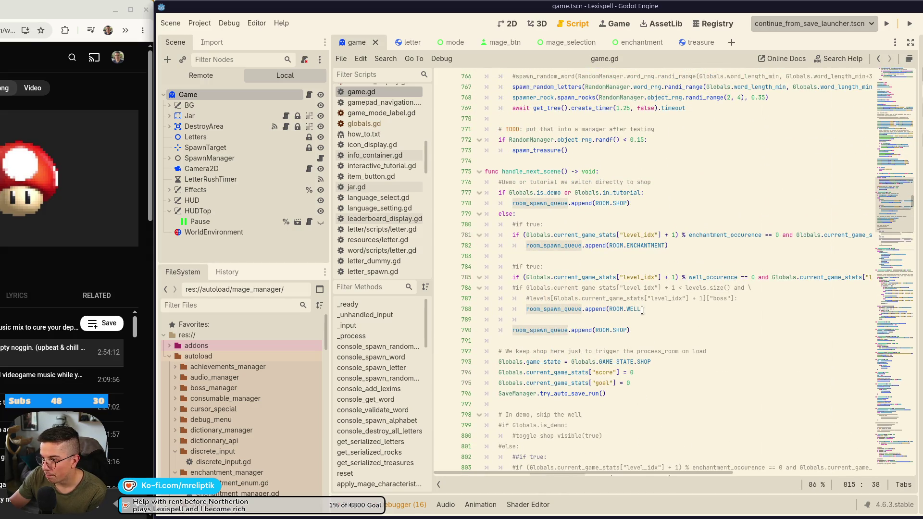
{"action": "scroll", "coordinate": [642, 310], "scroll_direction": "down", "scroll_amount": 2}
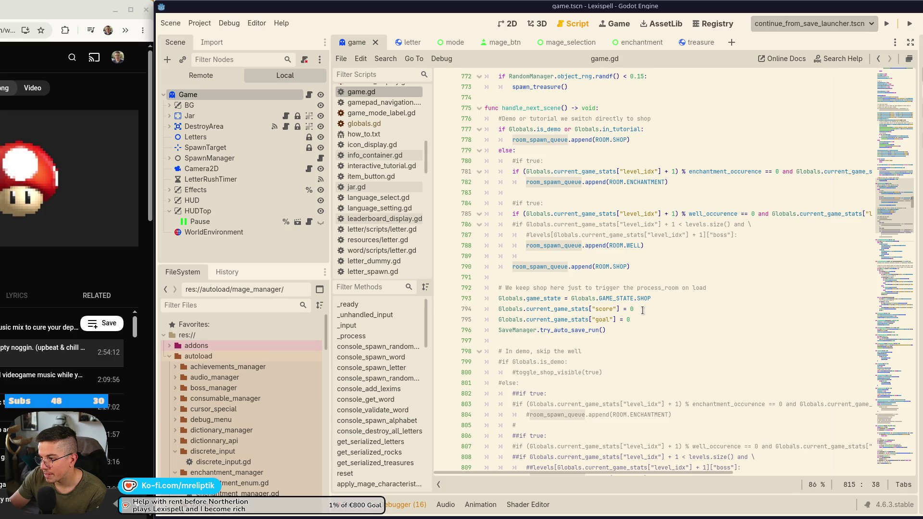
{"action": "scroll", "coordinate": [643, 310], "scroll_direction": "down", "scroll_amount": 6}
{"action": "double_click", "coordinate": [566, 330]}
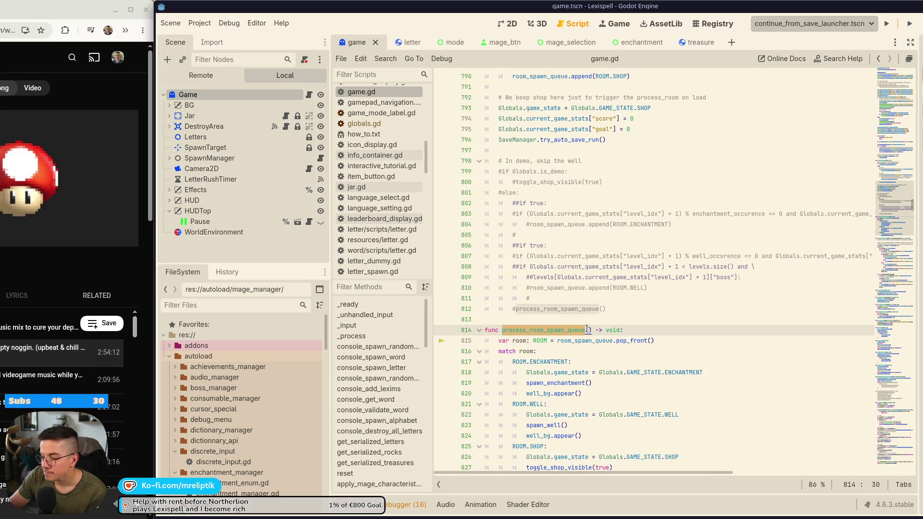
{"action": "scroll", "coordinate": [644, 325], "scroll_direction": "up", "scroll_amount": 3}
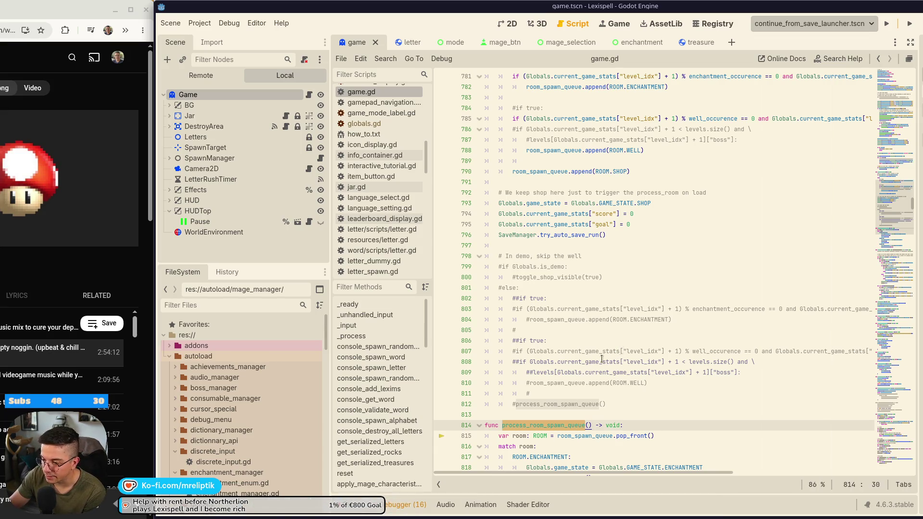
{"action": "scroll", "coordinate": [631, 375], "scroll_direction": "down", "scroll_amount": 3}
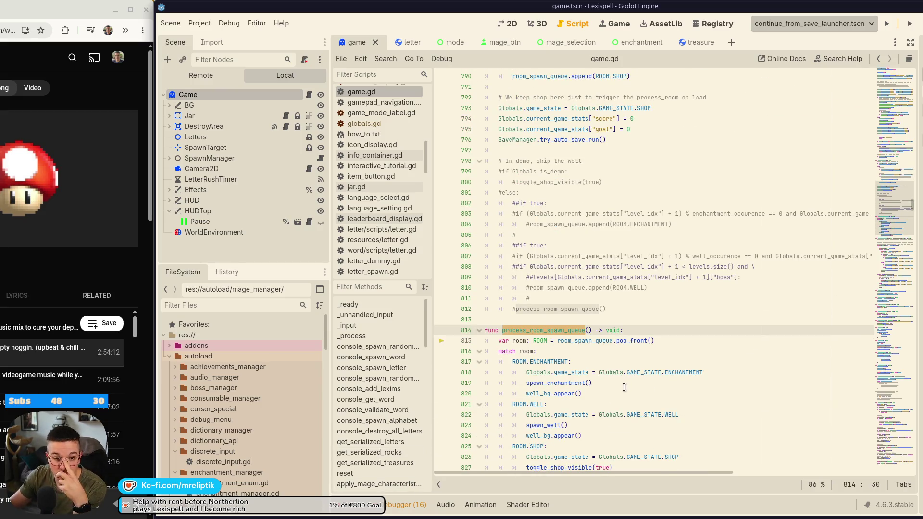
{"action": "mouse_move", "coordinate": [631, 340]}
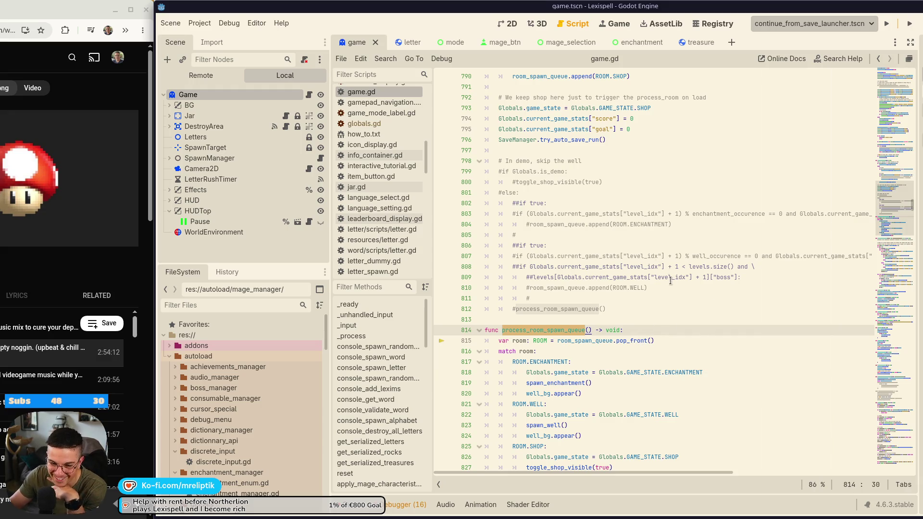
{"action": "left_click", "coordinate": [682, 350]}
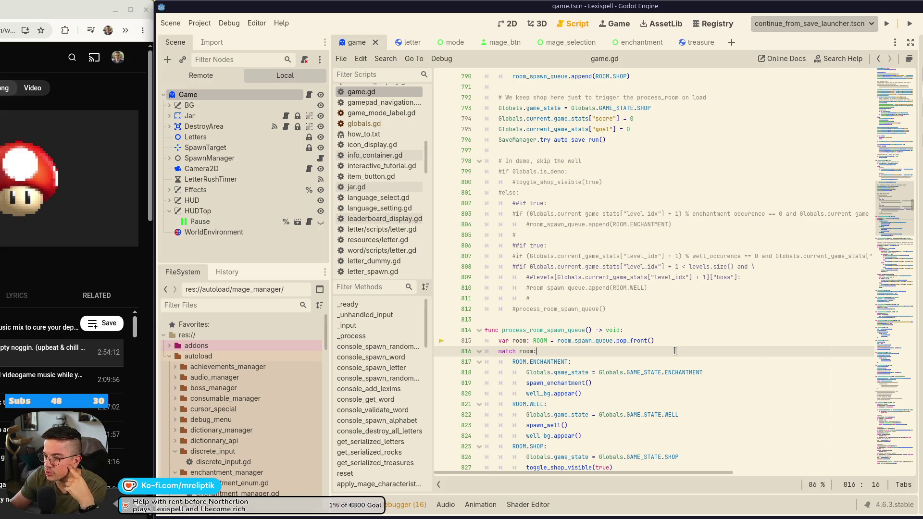
{"action": "left_click", "coordinate": [628, 360], "text": "shift"}
{"action": "left_click_drag", "start_coordinate": [638, 346], "coordinate": [625, 373]}
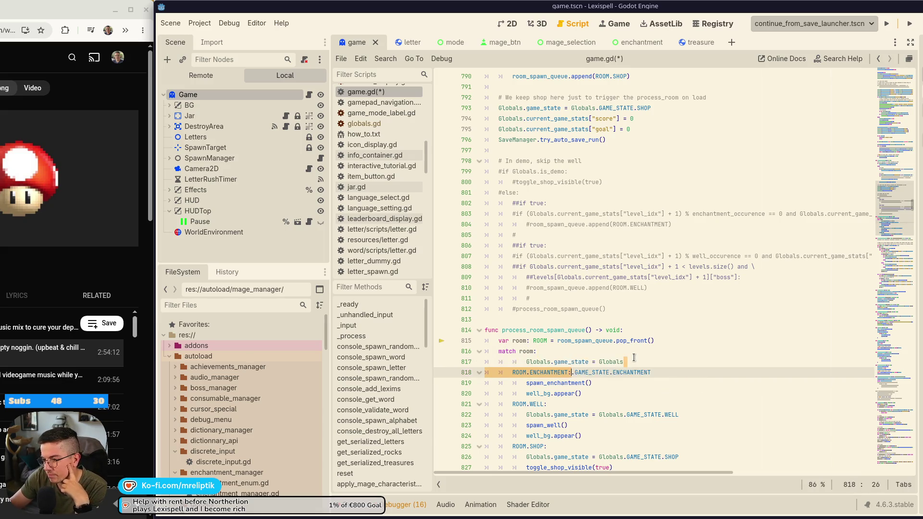
{"action": "left_click", "coordinate": [634, 358]}
{"action": "key", "text": "ctrl+z"}
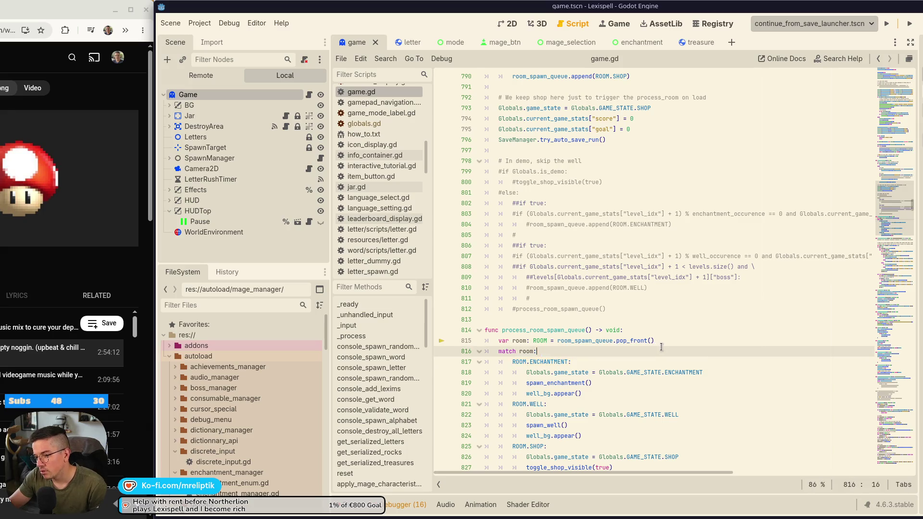
{"action": "scroll", "coordinate": [664, 318], "scroll_direction": "down", "scroll_amount": 3}
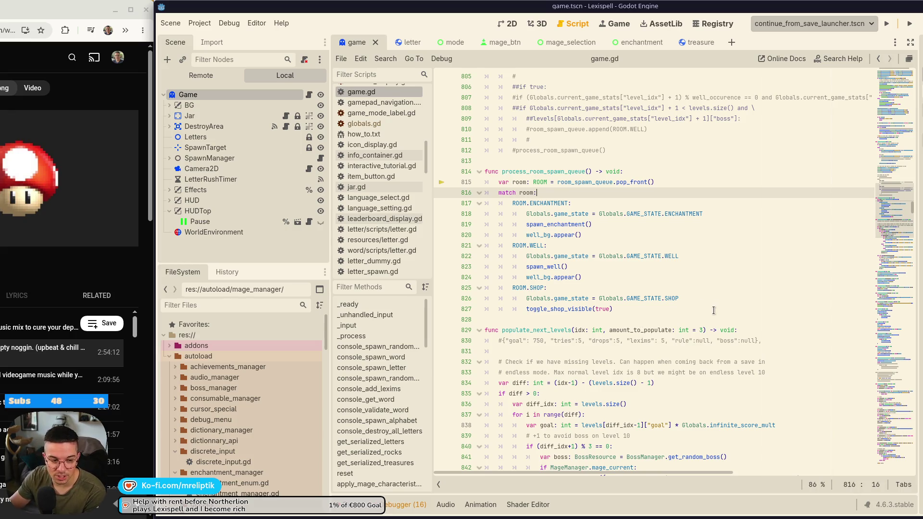
{"action": "scroll", "coordinate": [711, 339], "scroll_direction": "down", "scroll_amount": 2}
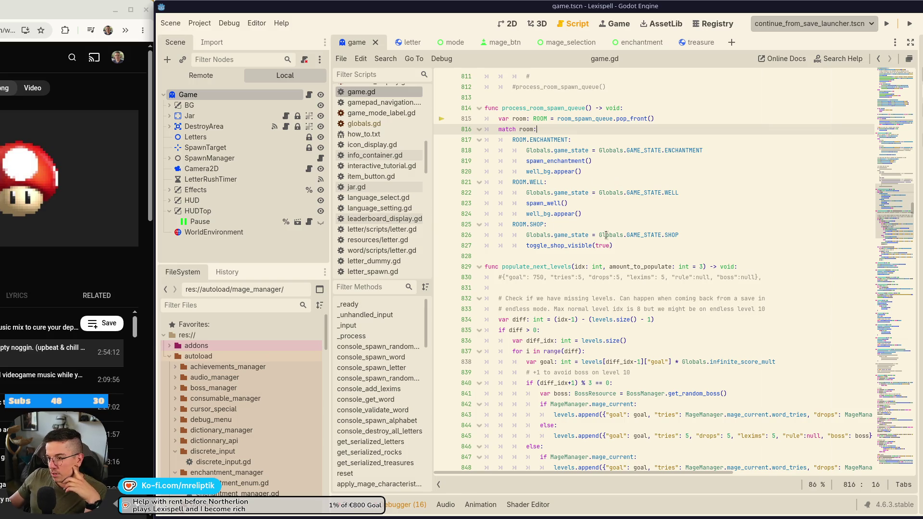
{"action": "scroll", "coordinate": [542, 182], "scroll_direction": "up", "scroll_amount": 1}
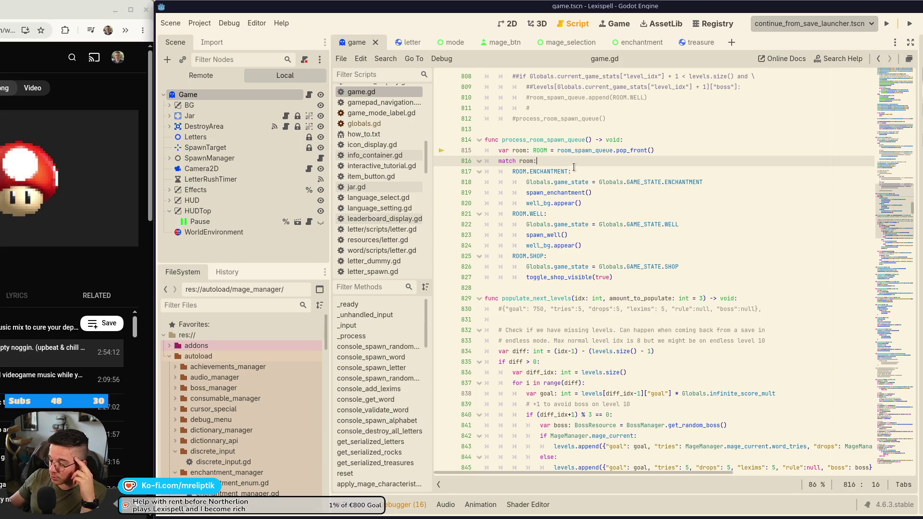
Inspect room_spawn_queue's value, select process_room_spawn_queue, and scroll up toward handle_next_scene.
{"action": "double_click", "coordinate": [589, 151]}
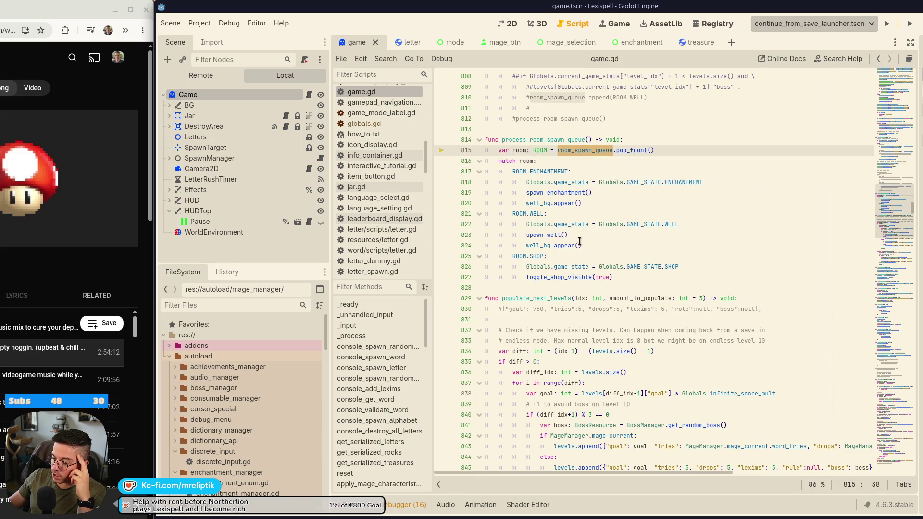
{"action": "left_click", "coordinate": [530, 140]}
{"action": "double_click", "coordinate": [550, 140]}
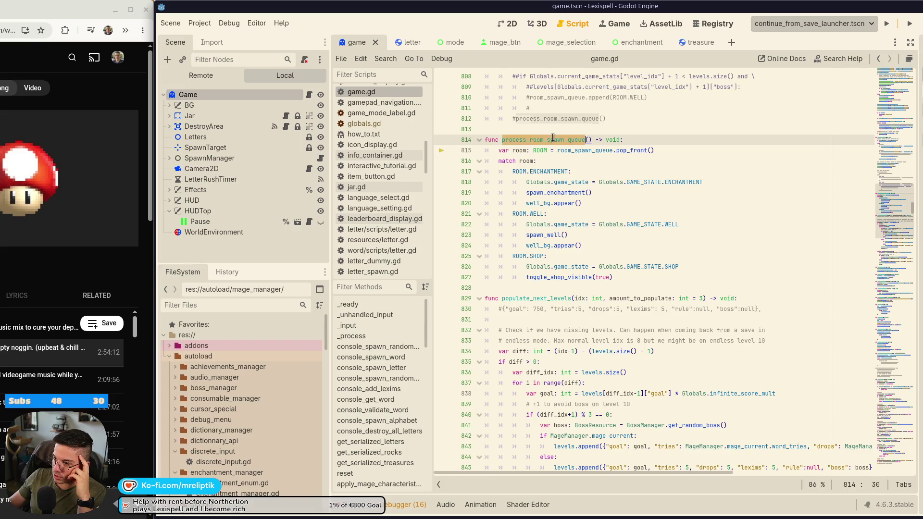
{"action": "scroll", "coordinate": [671, 227], "scroll_direction": "up", "scroll_amount": 12}
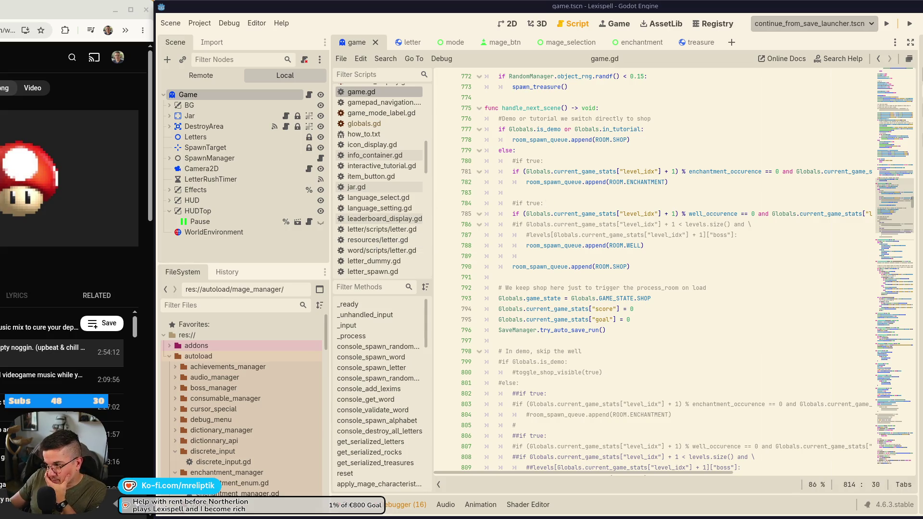
Widen the editor window and inspect room_spawn_queue where ROOM.SHOP is appended on line 790.
{"action": "left_click_drag", "start_coordinate": [919, 201], "coordinate": [922, 201]}
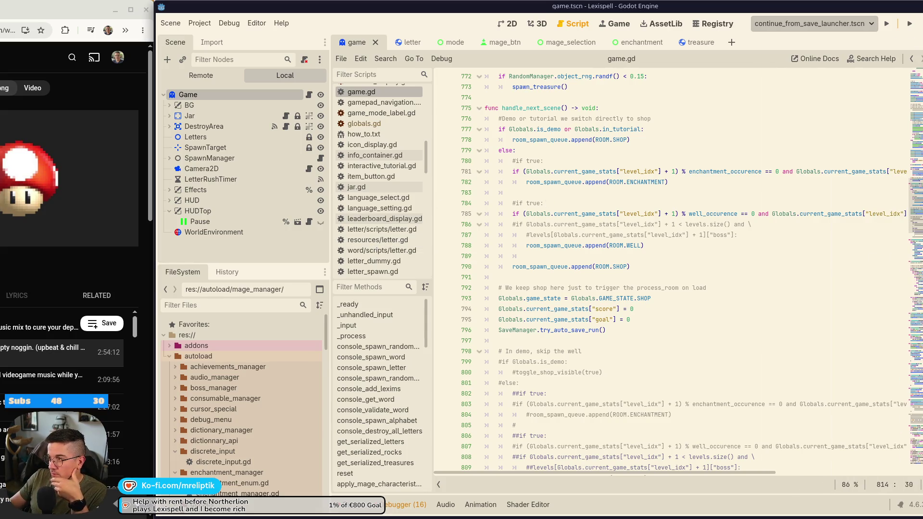
{"action": "left_click", "coordinate": [553, 269]}
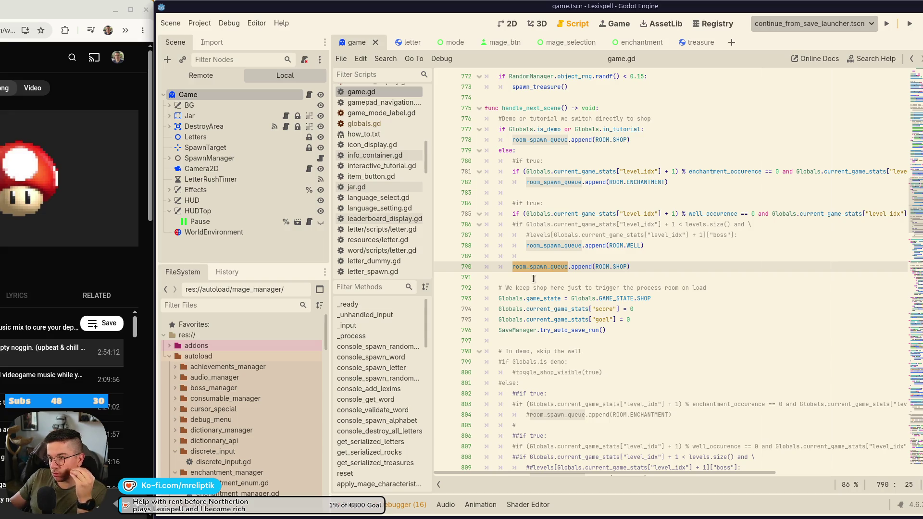
{"action": "mouse_move", "coordinate": [713, 215]}
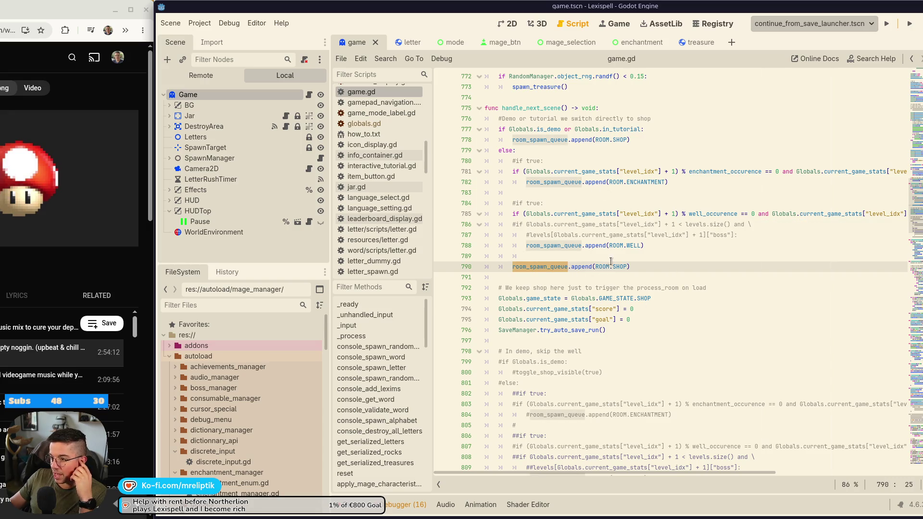
Return to process_room_spawn_queue on line 814 and search the script for that name.
{"action": "scroll", "coordinate": [534, 264], "scroll_direction": "down", "scroll_amount": 6}
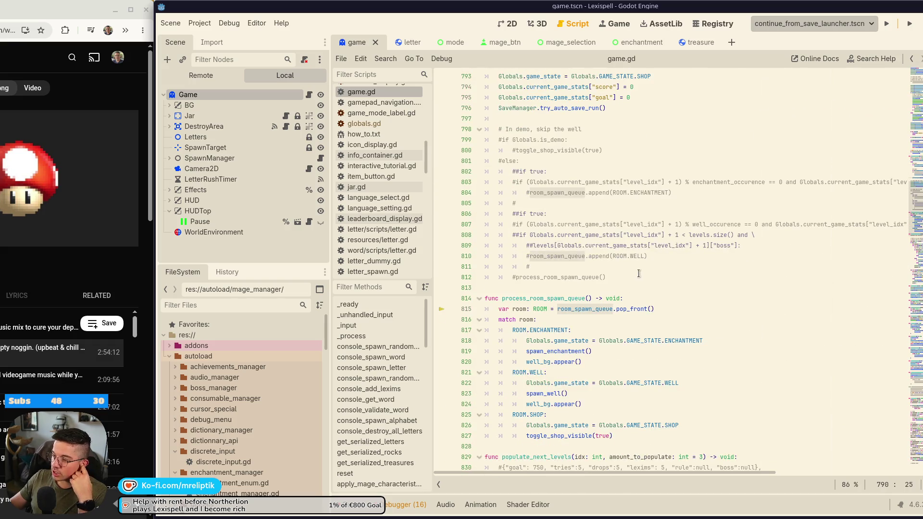
{"action": "scroll", "coordinate": [633, 268], "scroll_direction": "down", "scroll_amount": 3}
{"action": "left_click", "coordinate": [552, 214]}
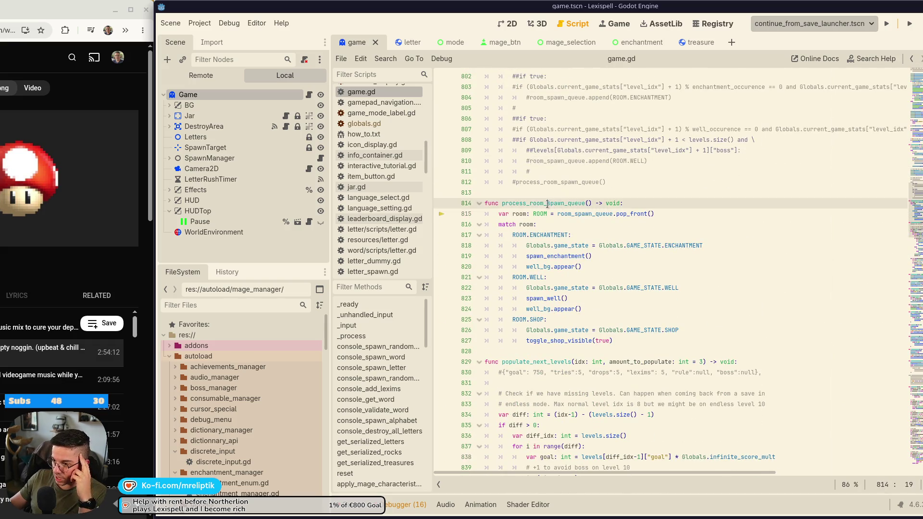
{"action": "left_click", "coordinate": [586, 203]}
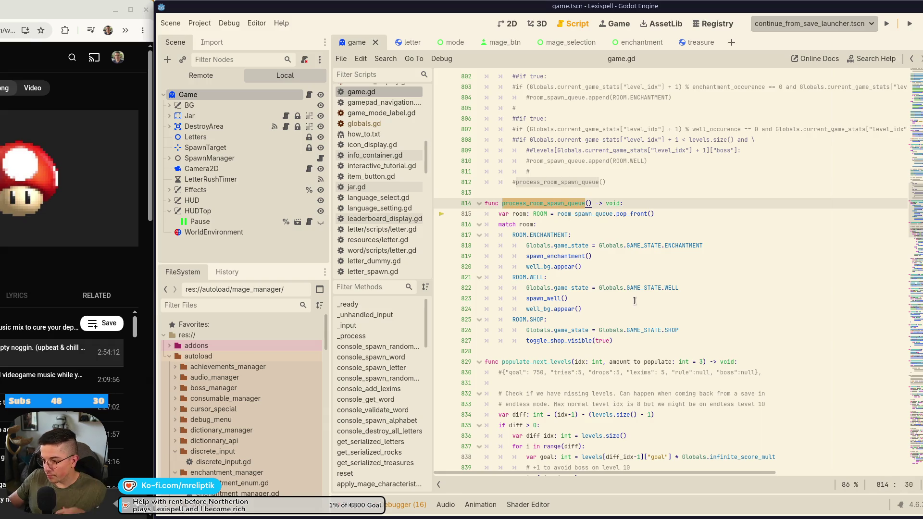
{"action": "key", "text": "ctrl+f"}
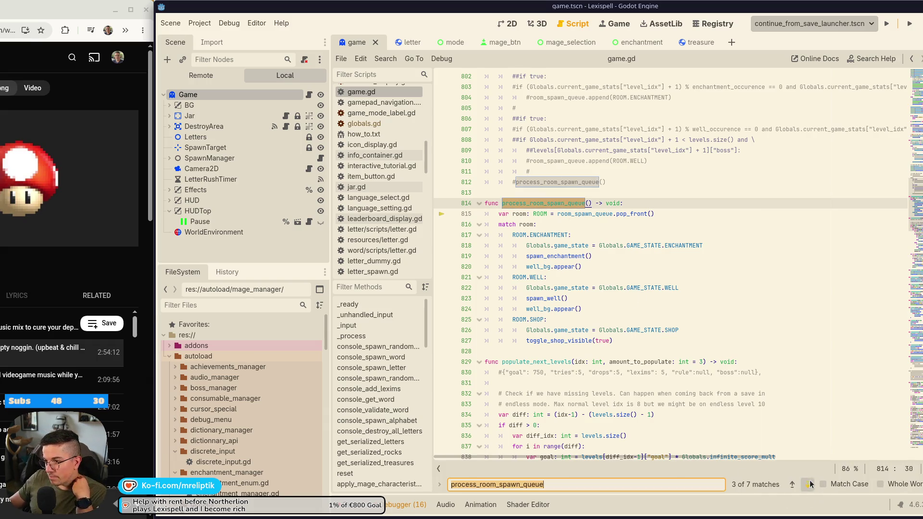
Cycle through all 7 process_room_spawn_queue matches, wrapping back to match 2 on line 812.
{"action": "left_click", "coordinate": [808, 485]}
{"action": "left_click", "coordinate": [808, 485]}
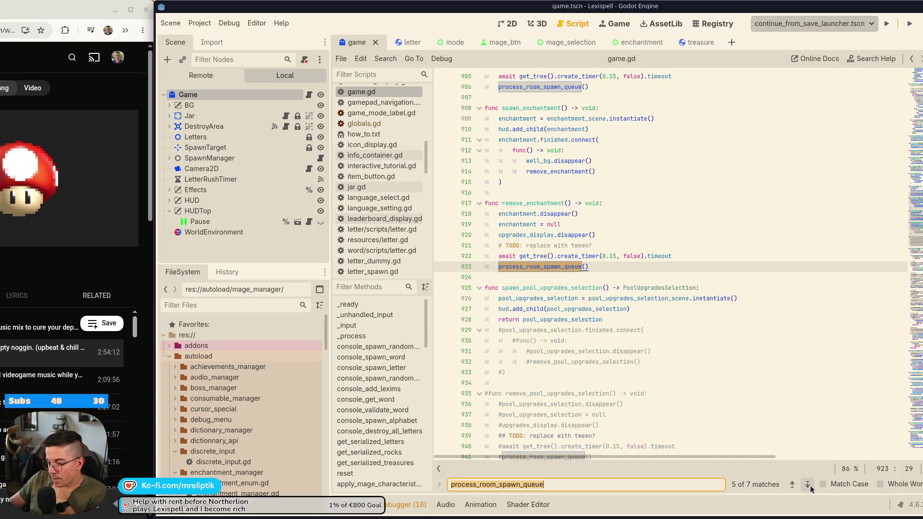
{"action": "left_click", "coordinate": [808, 485]}
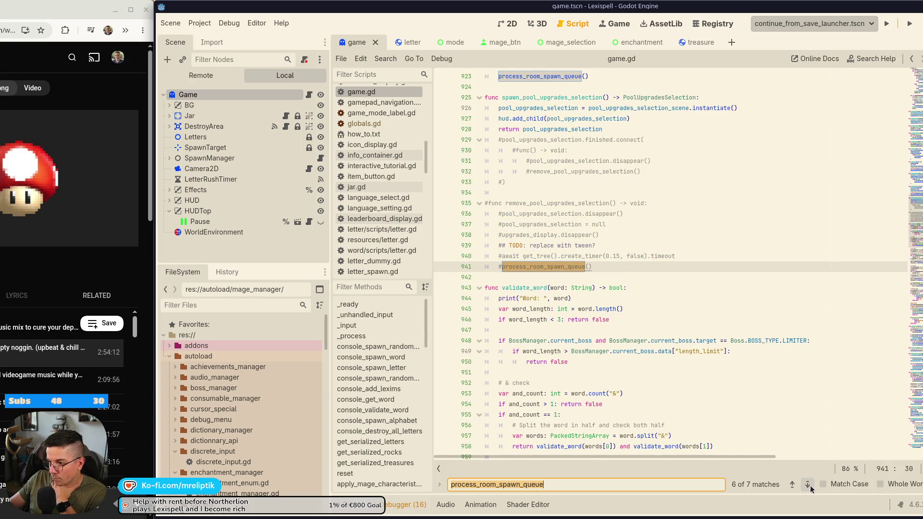
{"action": "left_click", "coordinate": [808, 485]}
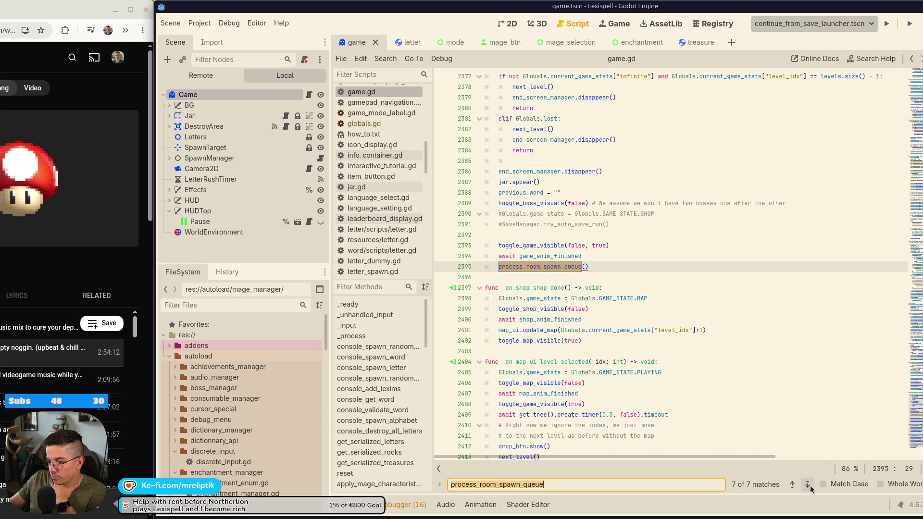
{"action": "left_click", "coordinate": [809, 484]}
{"action": "left_click", "coordinate": [808, 485]}
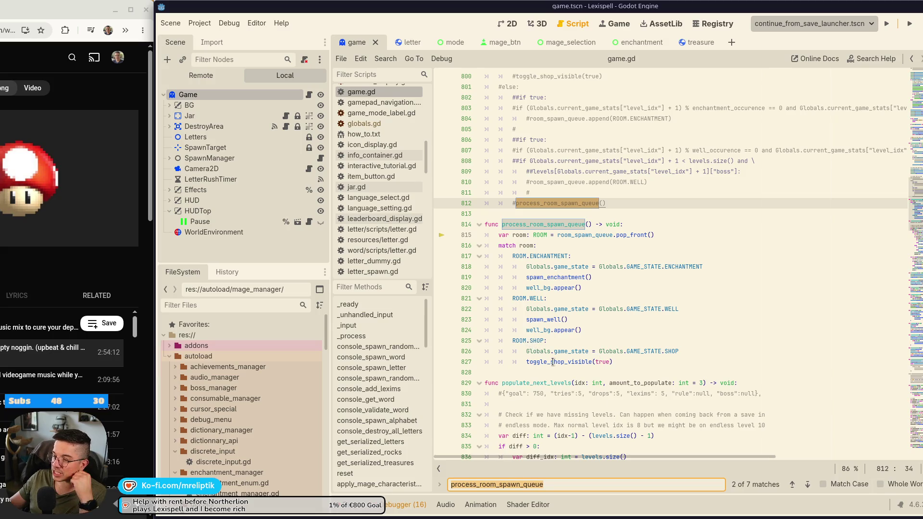
Scroll the Filter Methods list and jump to the toggle_shop_visible definition at line 1128.
{"action": "mouse_move", "coordinate": [553, 362]}
{"action": "scroll", "coordinate": [587, 417], "scroll_direction": "down", "scroll_amount": 10}
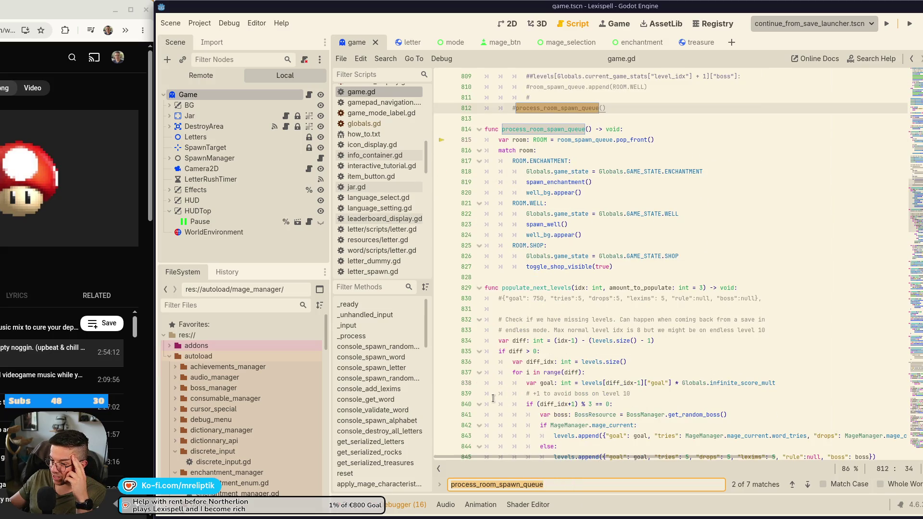
{"action": "scroll", "coordinate": [587, 417], "scroll_direction": "down", "scroll_amount": 2}
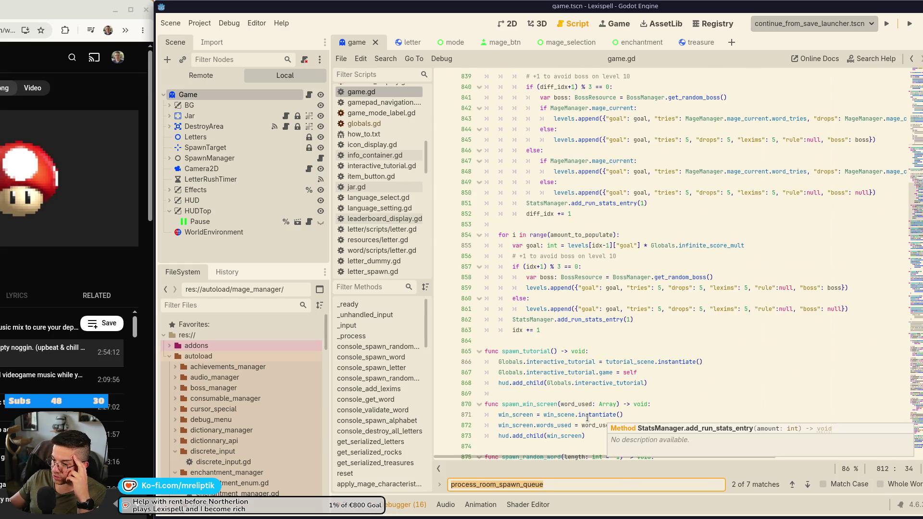
{"action": "scroll", "coordinate": [384, 438], "scroll_direction": "down", "scroll_amount": 5}
{"action": "scroll", "coordinate": [384, 438], "scroll_direction": "down", "scroll_amount": 5}
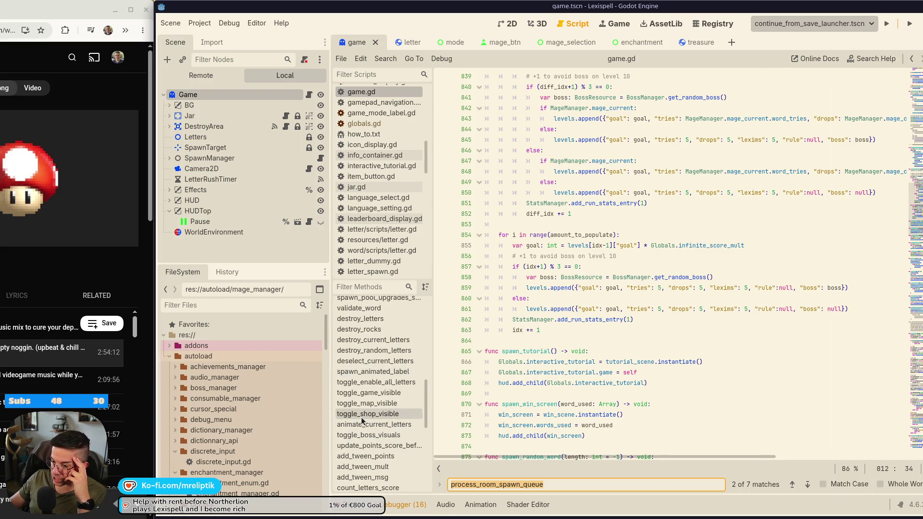
{"action": "left_click", "coordinate": [363, 415]}
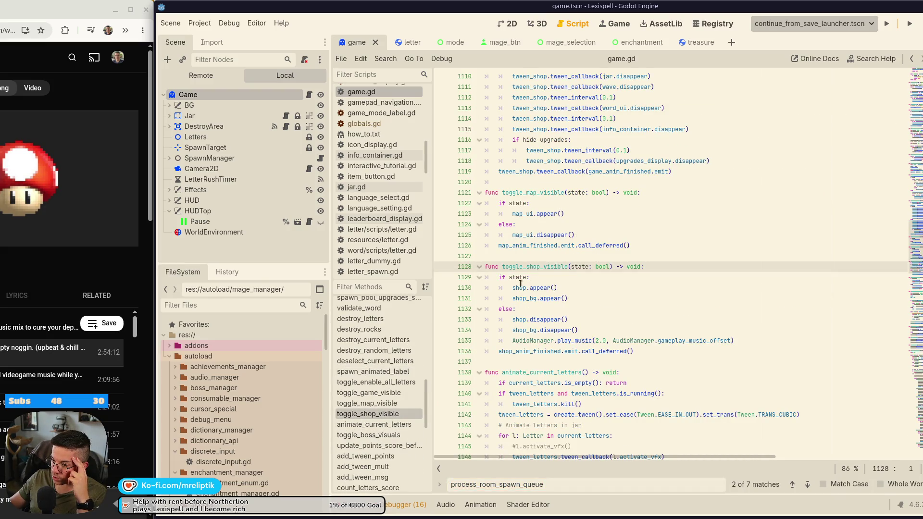
Select the toggle_shop_visible name and search game.gd for its 5 uses.
{"action": "left_click", "coordinate": [526, 321]}
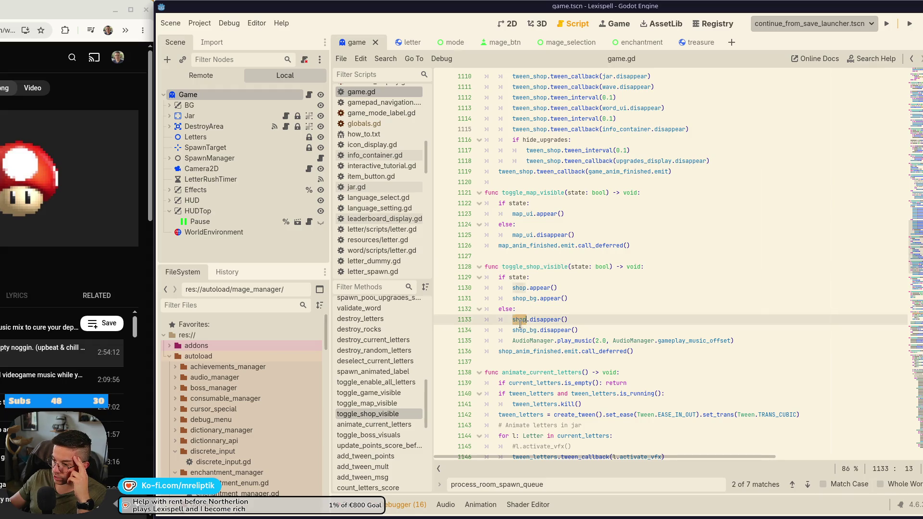
{"action": "double_click", "coordinate": [540, 266]}
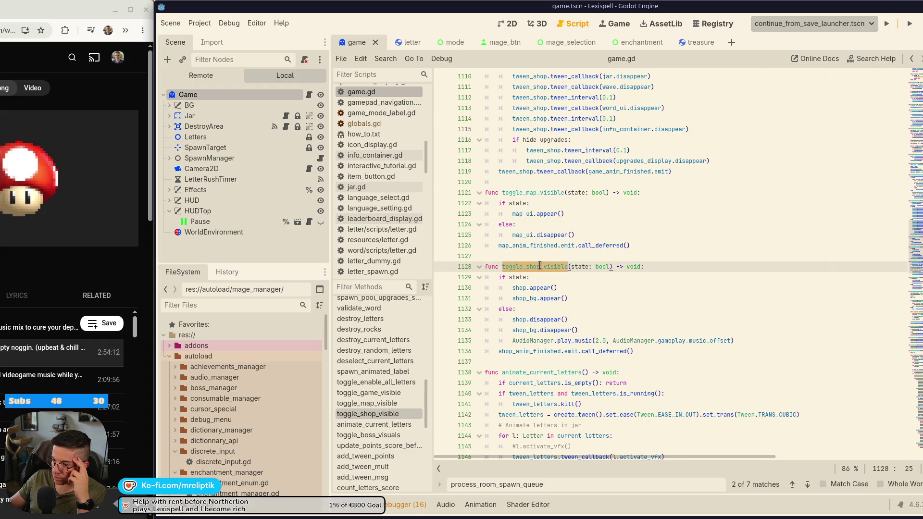
{"action": "scroll", "coordinate": [403, 433], "scroll_direction": "down", "scroll_amount": 3}
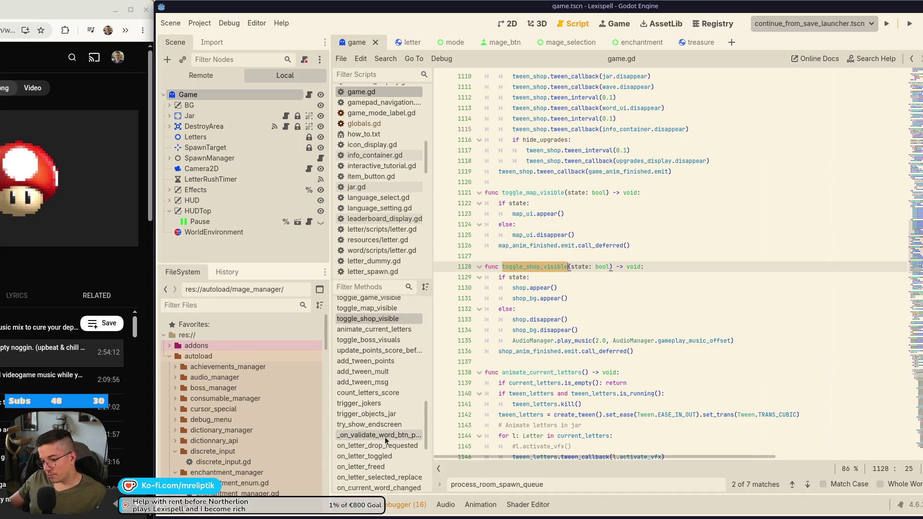
{"action": "scroll", "coordinate": [403, 434], "scroll_direction": "down", "scroll_amount": 2}
{"action": "key", "text": "ctrl+f"}
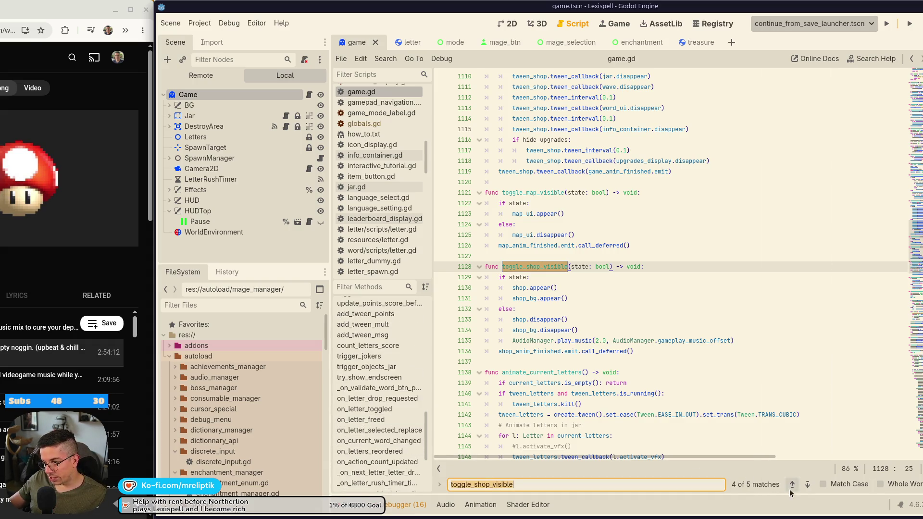
{"action": "left_click", "coordinate": [808, 486]}
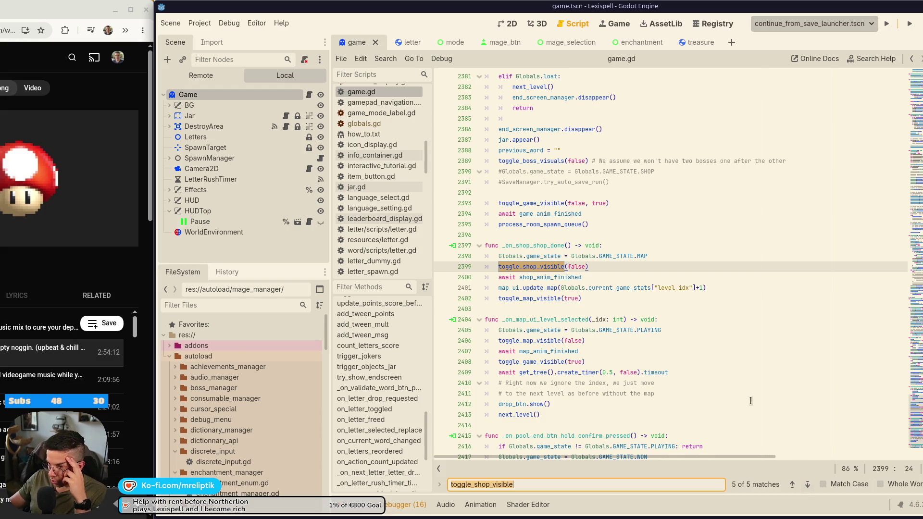
{"action": "double_click", "coordinate": [553, 258]}
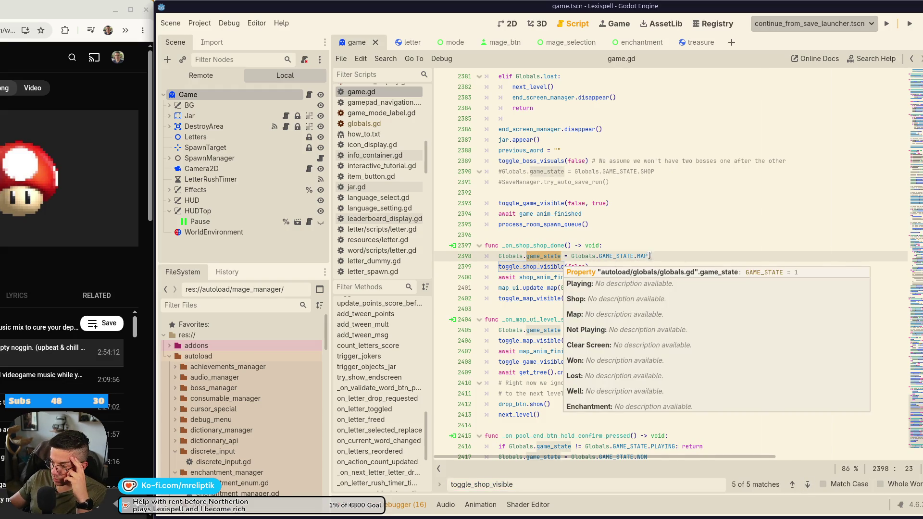
{"action": "left_click", "coordinate": [556, 278]}
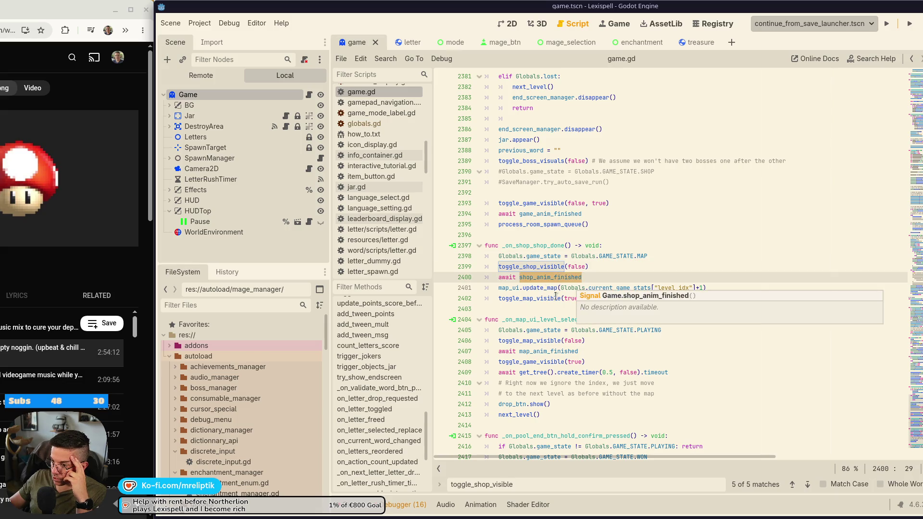
{"action": "double_click", "coordinate": [539, 288]}
{"action": "mouse_move", "coordinate": [528, 341]}
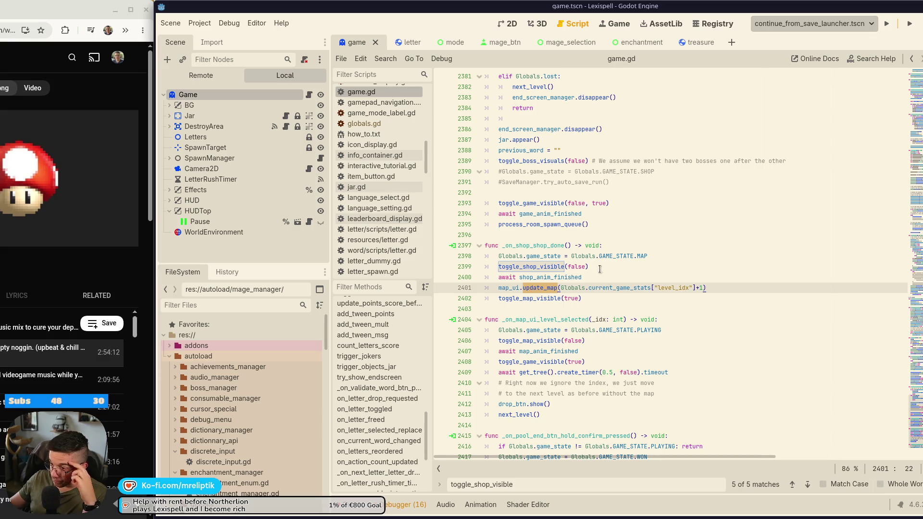
{"action": "double_click", "coordinate": [543, 299]}
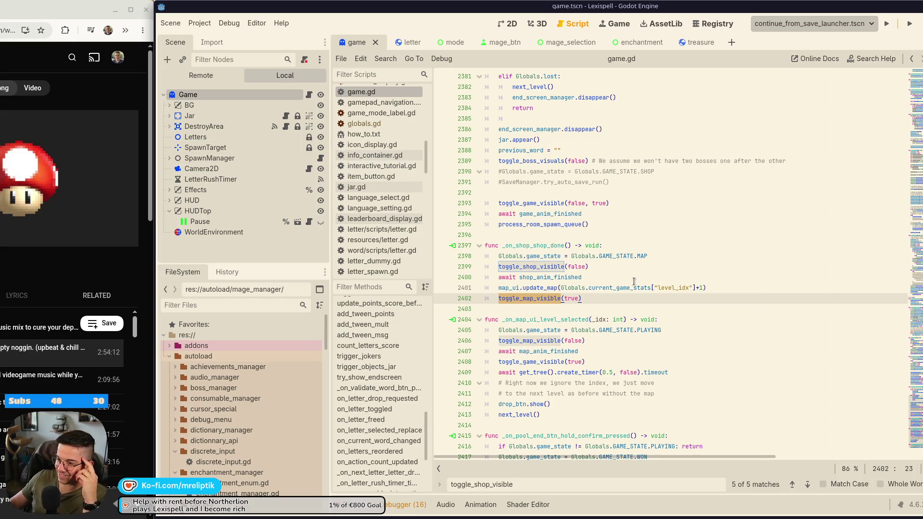
{"action": "left_click", "coordinate": [631, 297]}
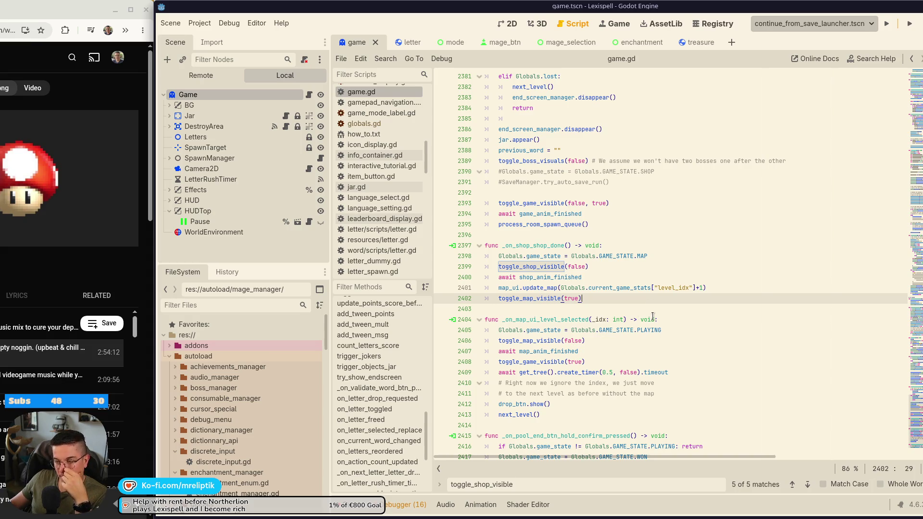
{"action": "left_click", "coordinate": [524, 246]}
{"action": "left_click", "coordinate": [523, 297]}
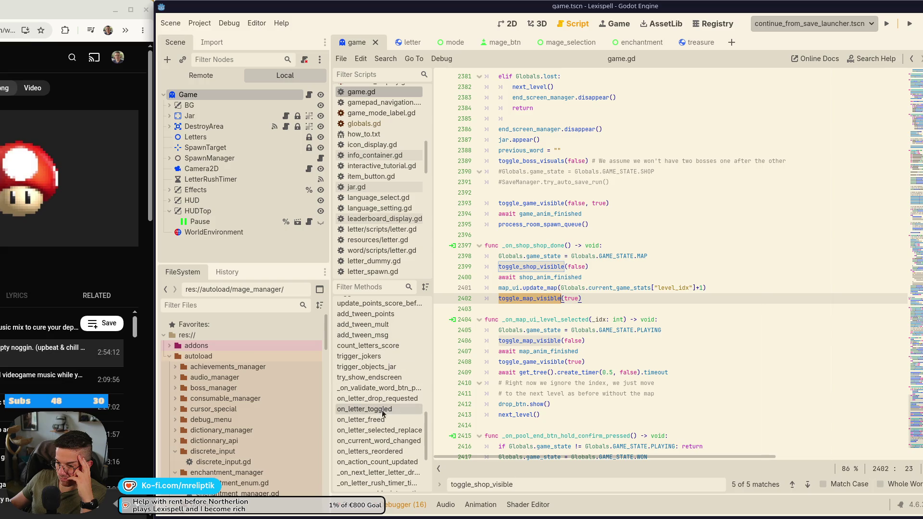
{"action": "scroll", "coordinate": [378, 457], "scroll_direction": "up", "scroll_amount": 3}
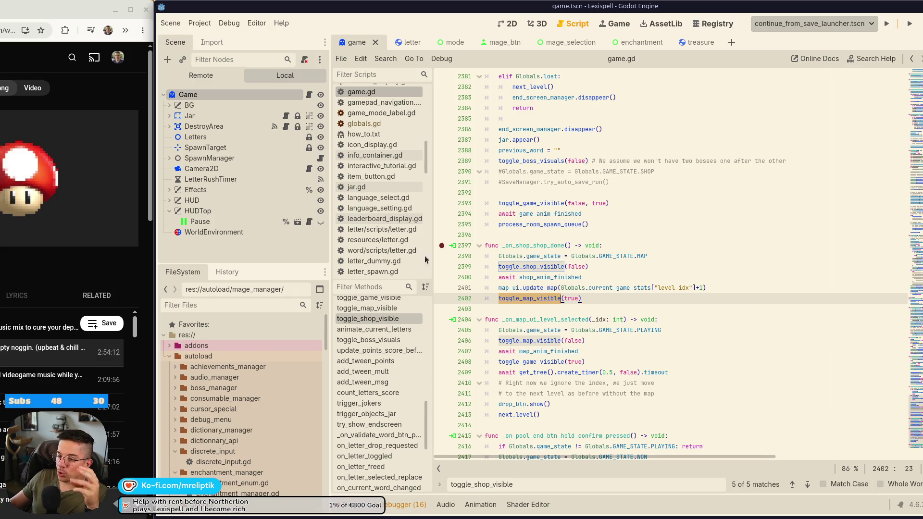
{"action": "scroll", "coordinate": [373, 387], "scroll_direction": "up", "scroll_amount": 2}
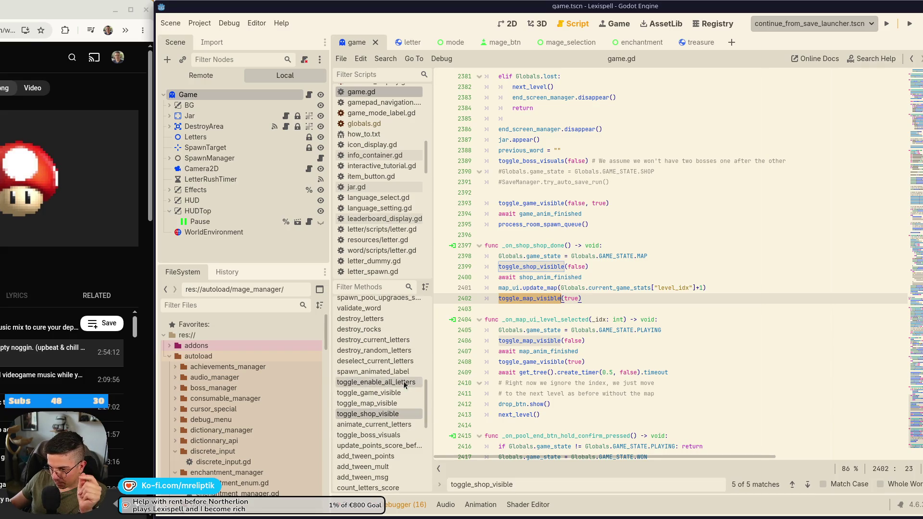
{"action": "scroll", "coordinate": [385, 371], "scroll_direction": "up", "scroll_amount": 3}
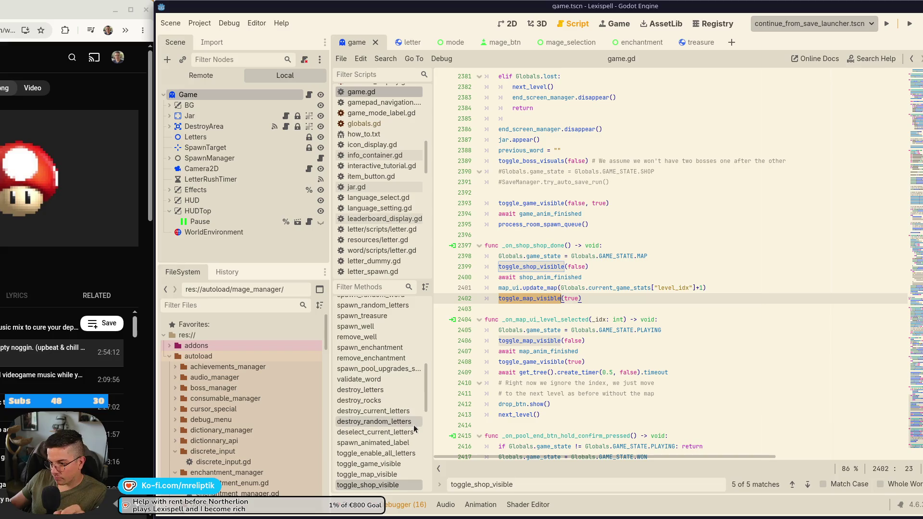
{"action": "scroll", "coordinate": [415, 424], "scroll_direction": "up", "scroll_amount": 2}
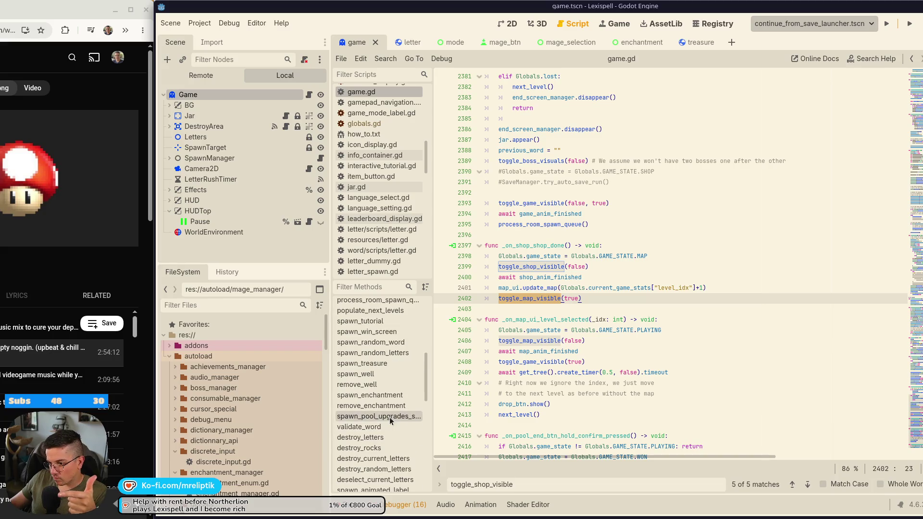
Jump to process_room_spawn_queue, highlight the room and room_spawn_queue uses, and maximize the window.
{"action": "left_click", "coordinate": [378, 300]}
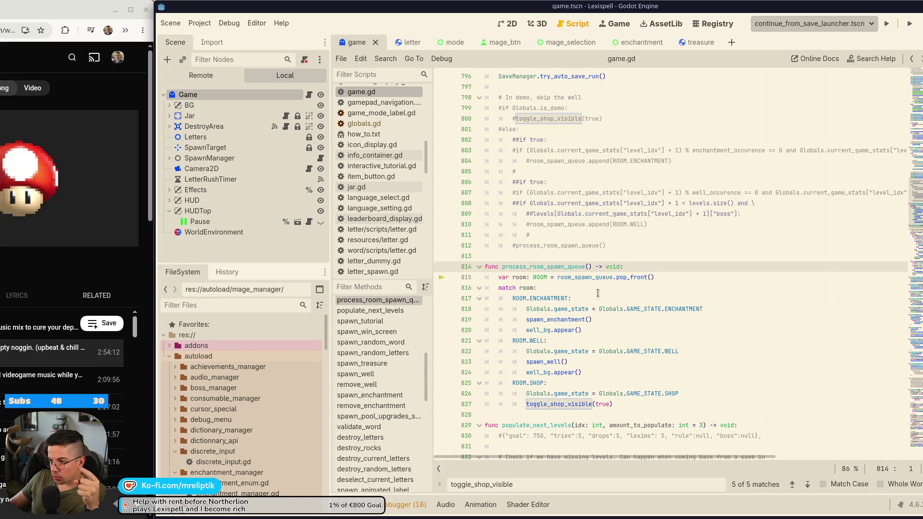
{"action": "double_click", "coordinate": [574, 277]}
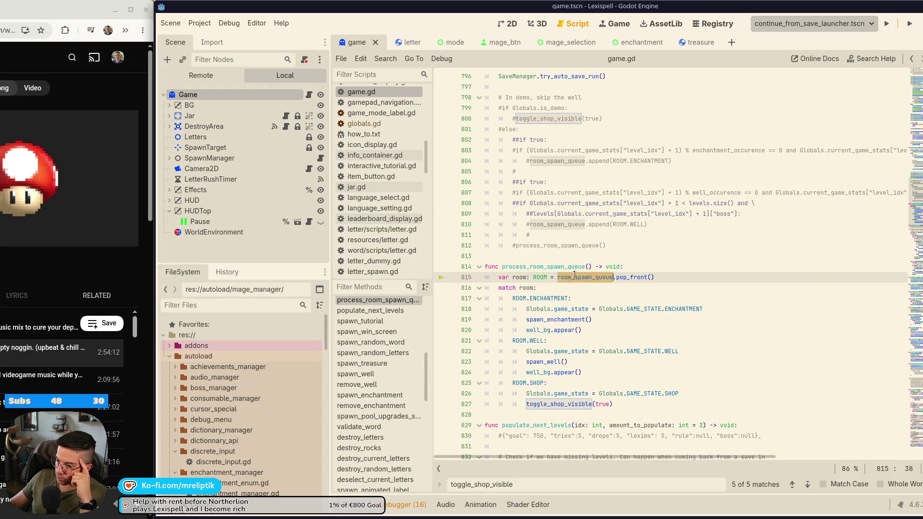
{"action": "scroll", "coordinate": [540, 301], "scroll_direction": "down", "scroll_amount": 2}
{"action": "double_click", "coordinate": [527, 214]}
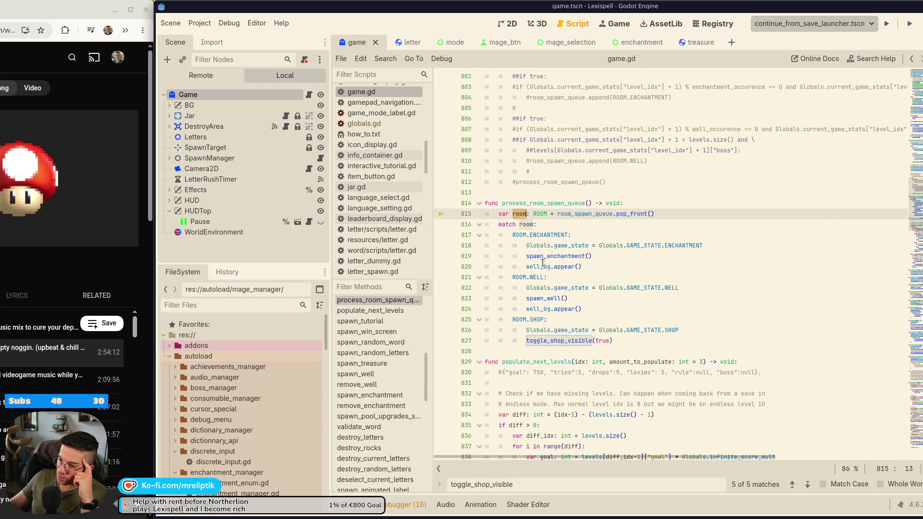
{"action": "double_click", "coordinate": [581, 214]}
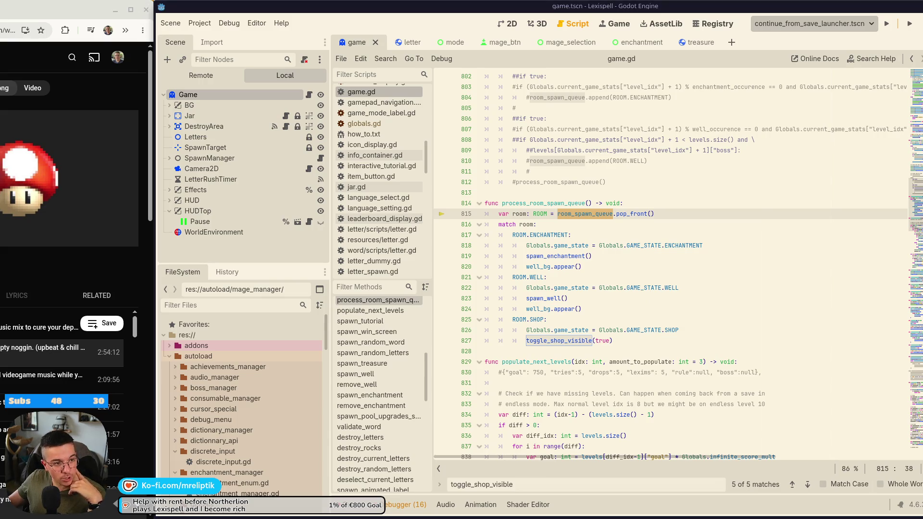
{"action": "key", "text": "super+Up"}
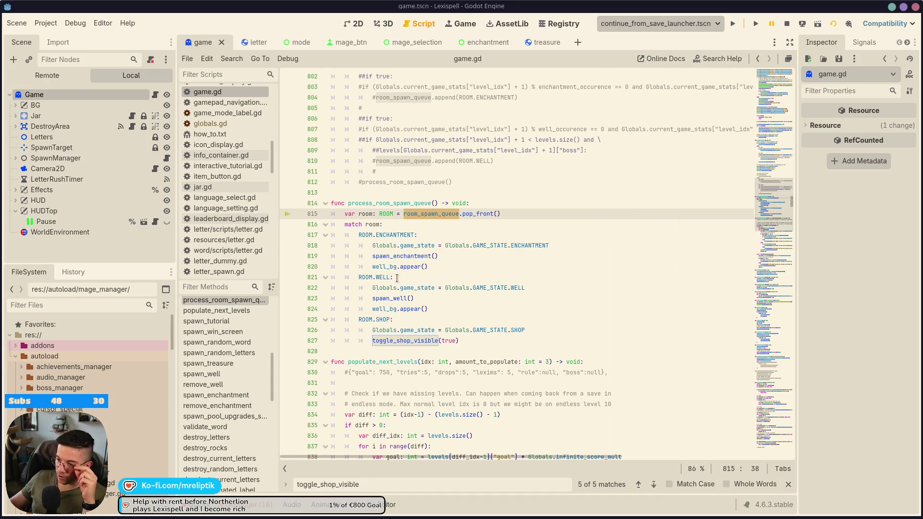
Add 'var active_room: ROOM = room_spawn_queue.front()' at the top of process_room_spawn_queue.
{"action": "left_click", "coordinate": [478, 193]}
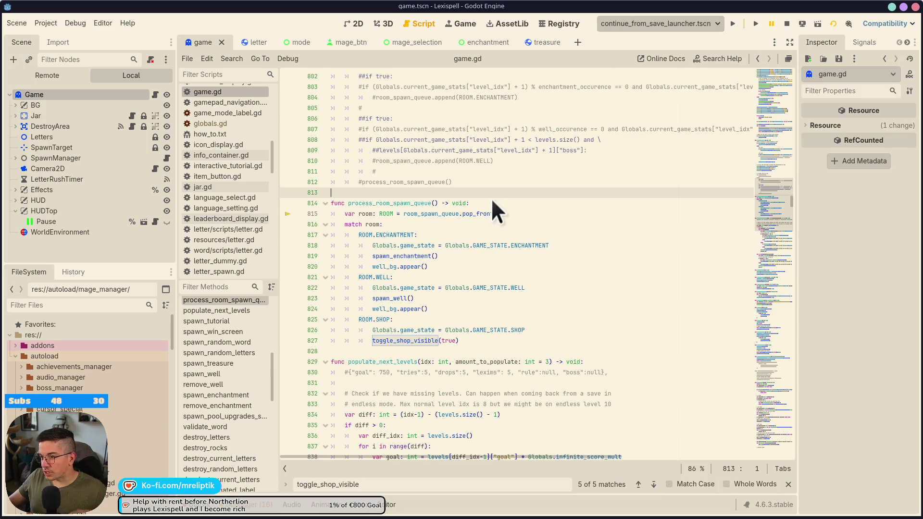
{"action": "left_click", "coordinate": [490, 200]}
{"action": "key", "text": "Return"}
{"action": "type", "text": "var active_room"}
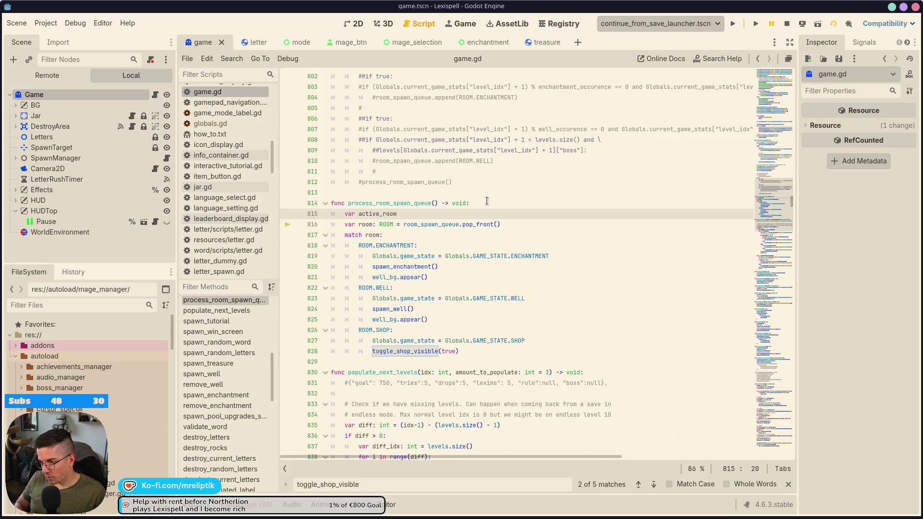
{"action": "type", "text": ": ROOM"}
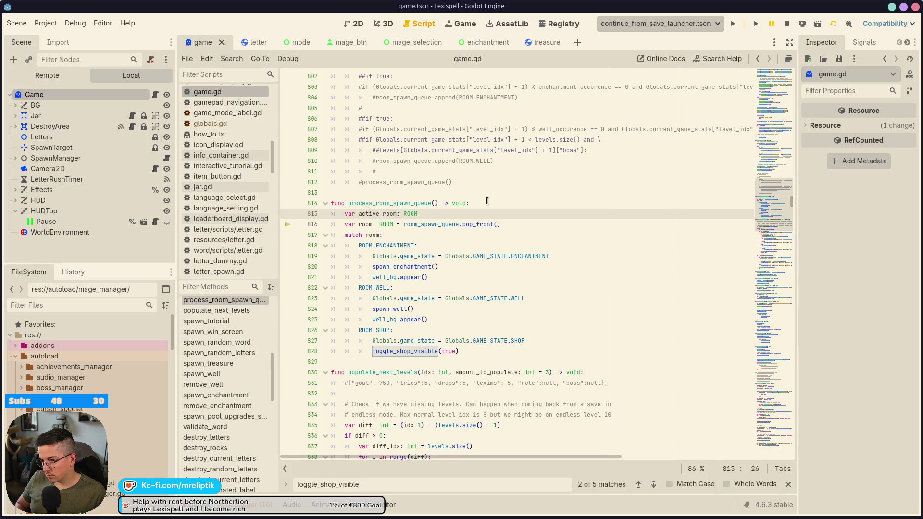
{"action": "type", "text": "  = roo"}
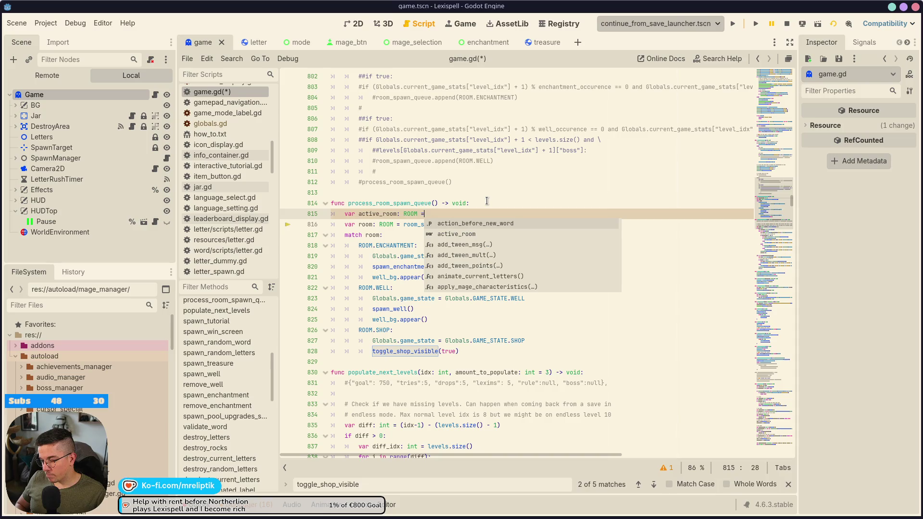
{"action": "key", "text": "Down"}
{"action": "key", "text": "Return"}
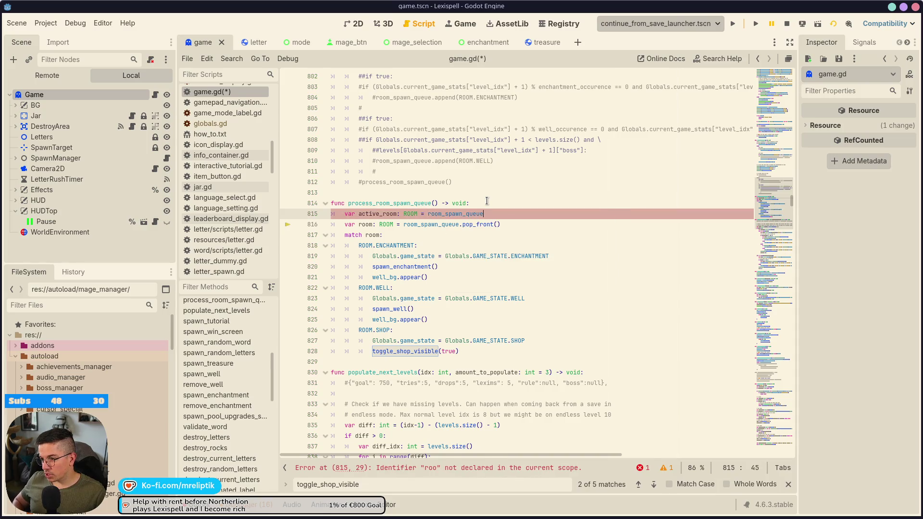
{"action": "type", "text": "."}
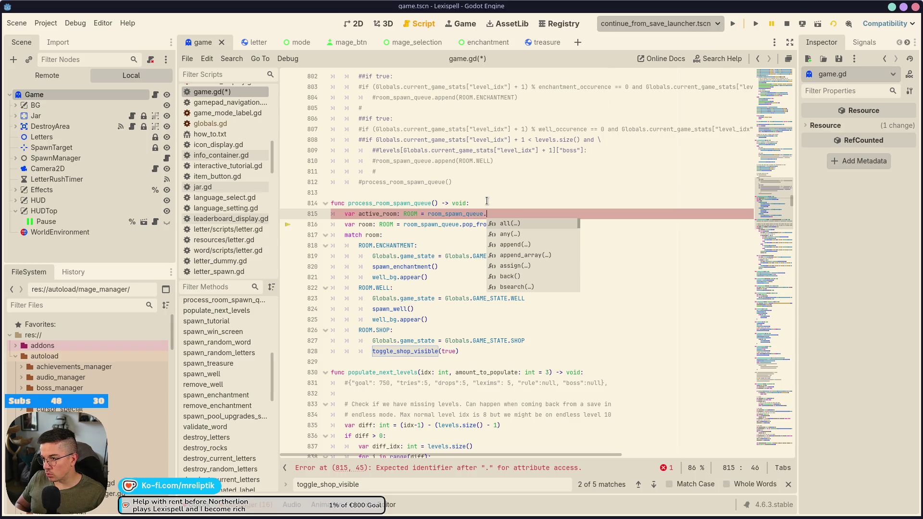
{"action": "type", "text": "front("}
{"action": "key", "text": "Return"}
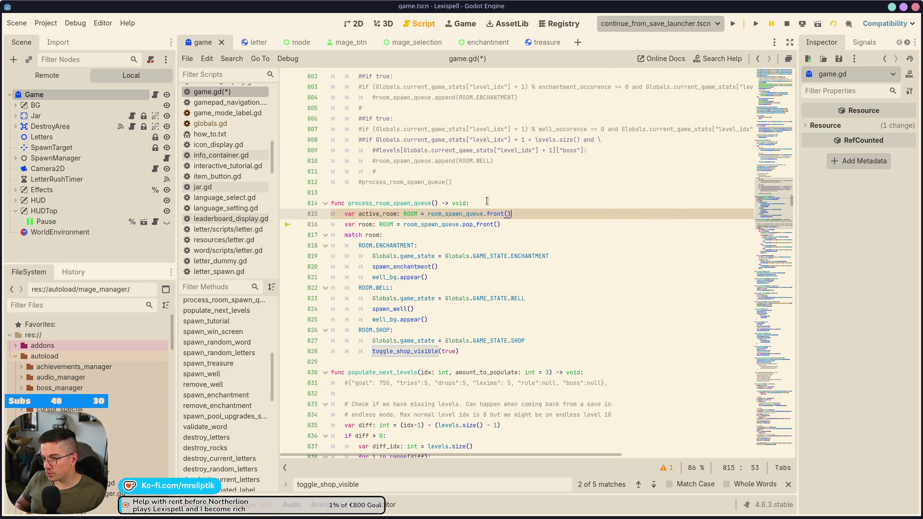
{"action": "key", "text": "alt+F1"}
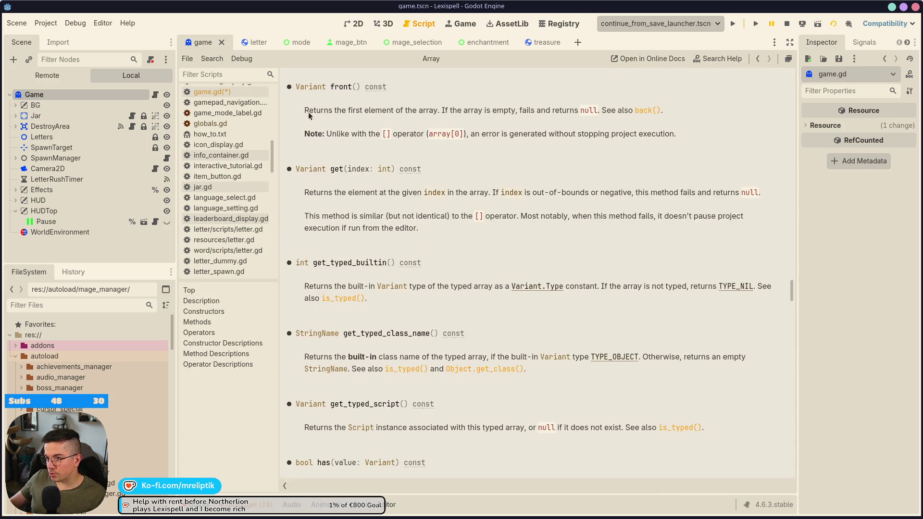
{"action": "left_click", "coordinate": [155, 94]}
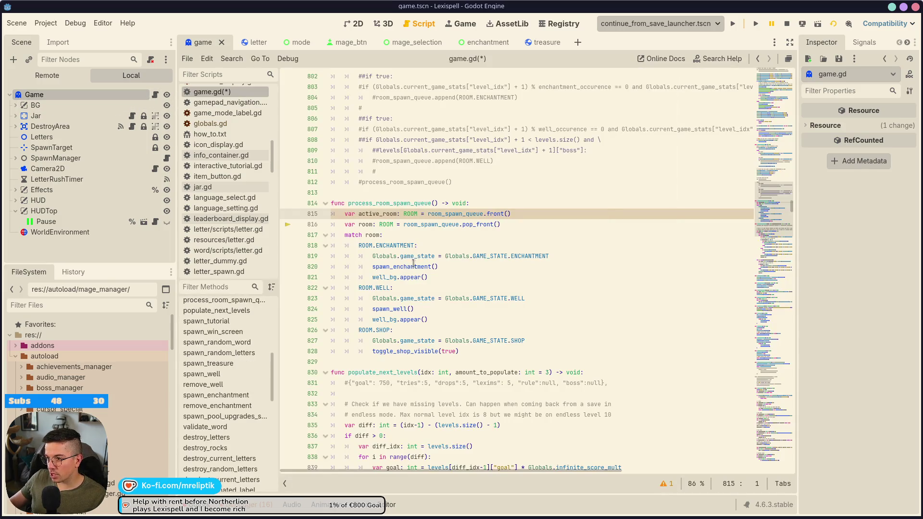
Comment out the old pop_front line and save the script.
{"action": "left_click", "coordinate": [419, 224]}
{"action": "left_click", "coordinate": [522, 222]}
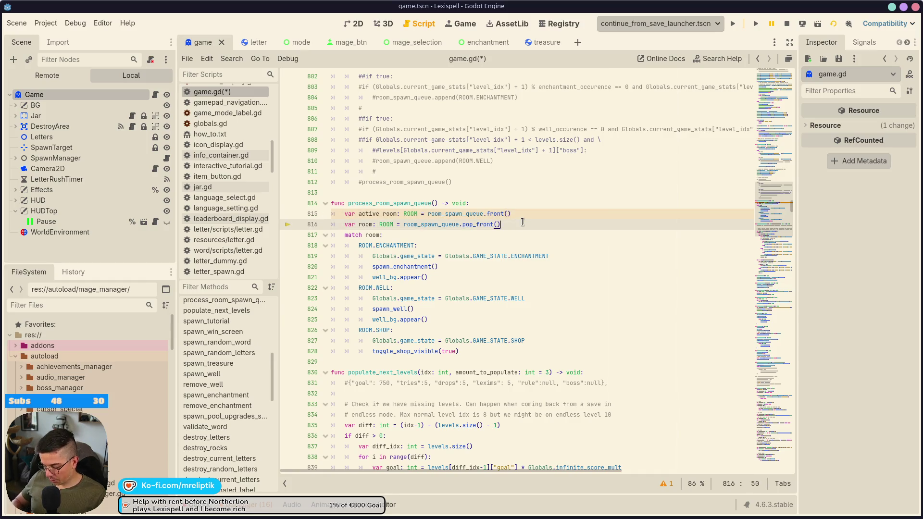
{"action": "key", "text": "ctrl+k"}
{"action": "key", "text": "ctrl+s"}
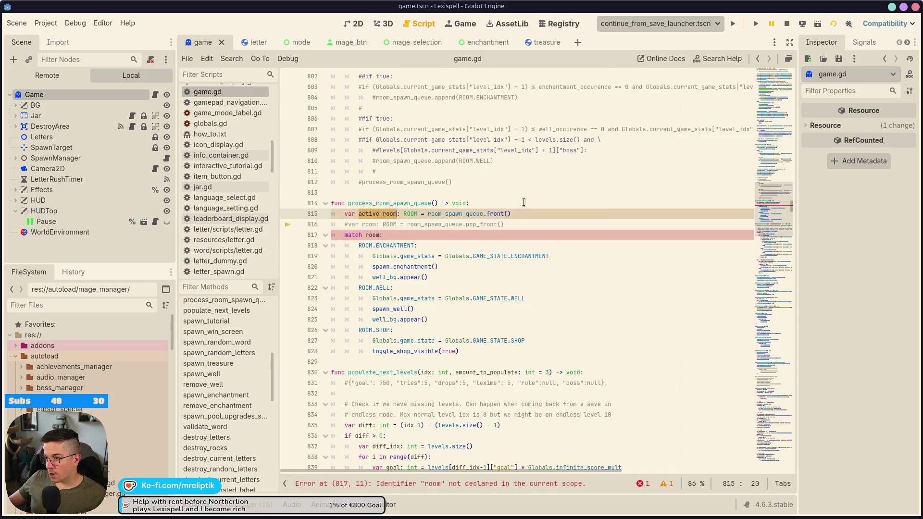
Insert an 'if room_spawn_queue.is_empty()' check above the active_room declaration.
{"action": "key", "text": "ctrl+shift+Return"}
{"action": "type", "text": "if room_spawn_queue.is_emp"}
{"action": "key", "text": "Return"}
In the empty-queue check, add a printerr message that the queue is empty, then return, and save.
{"action": "type", "text": ":"}
{"action": "key", "text": "Return"}
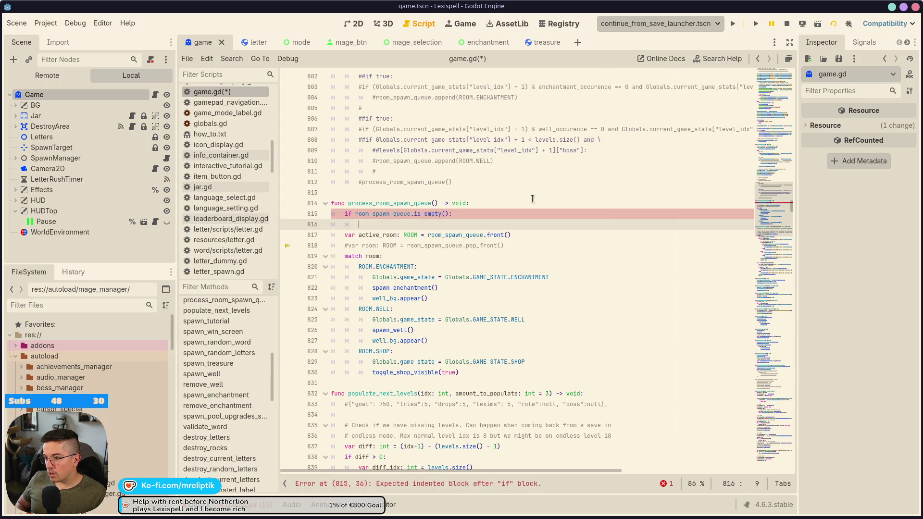
{"action": "type", "text": "print"}
{"action": "key", "text": "Down"}
{"action": "key", "text": "Down"}
{"action": "key", "text": "Down"}
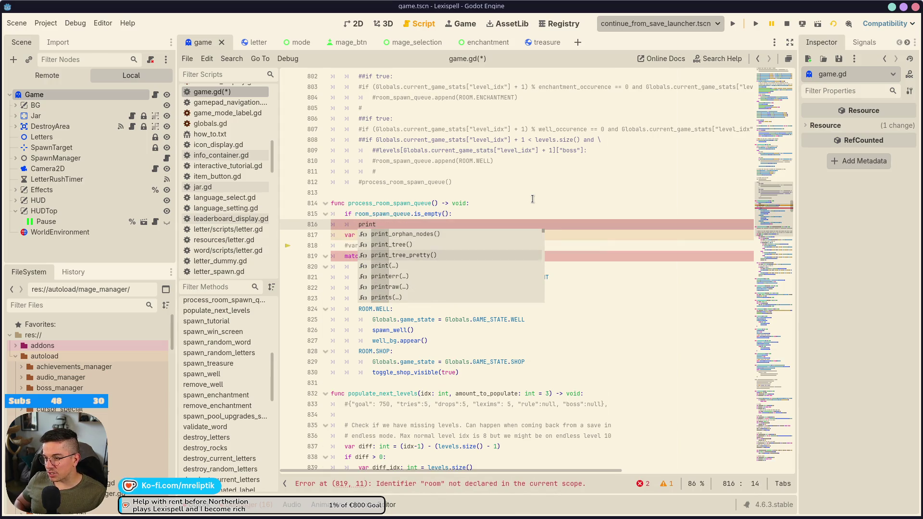
{"action": "key", "text": "Return"}
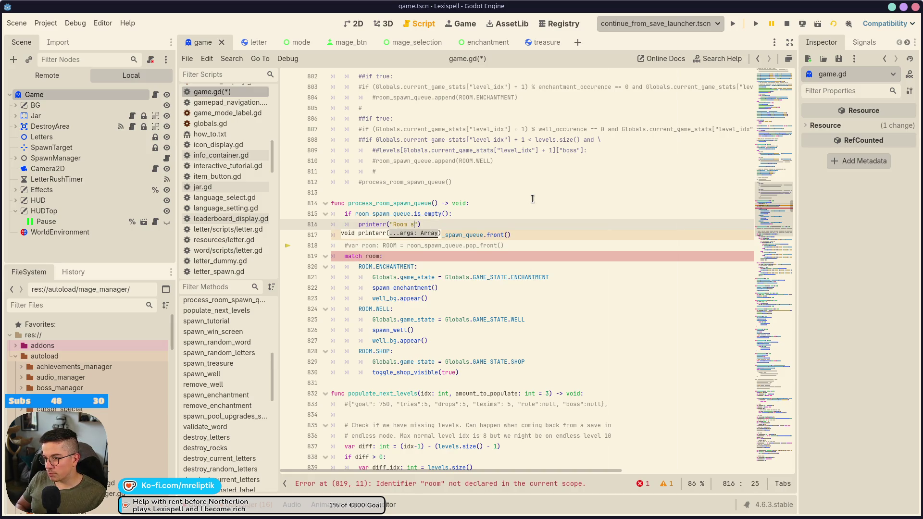
{"action": "type", "text": "pawn queue"}
{"action": "type", "text": "eue\""}
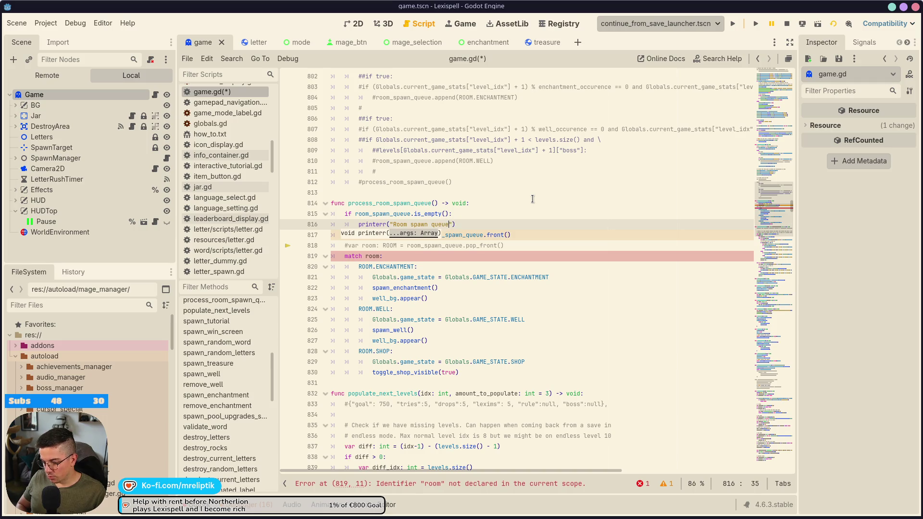
{"action": "type", "text": "is empty, should not happen?"}
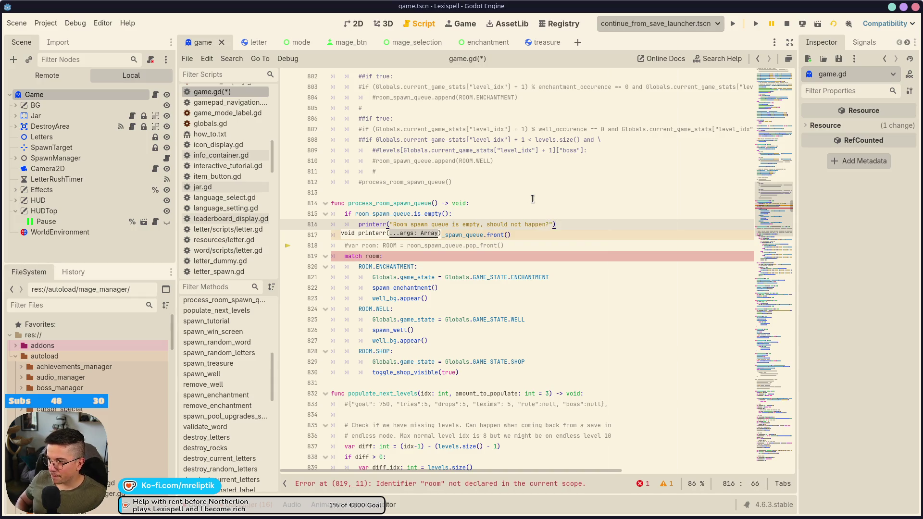
{"action": "key", "text": "Return"}
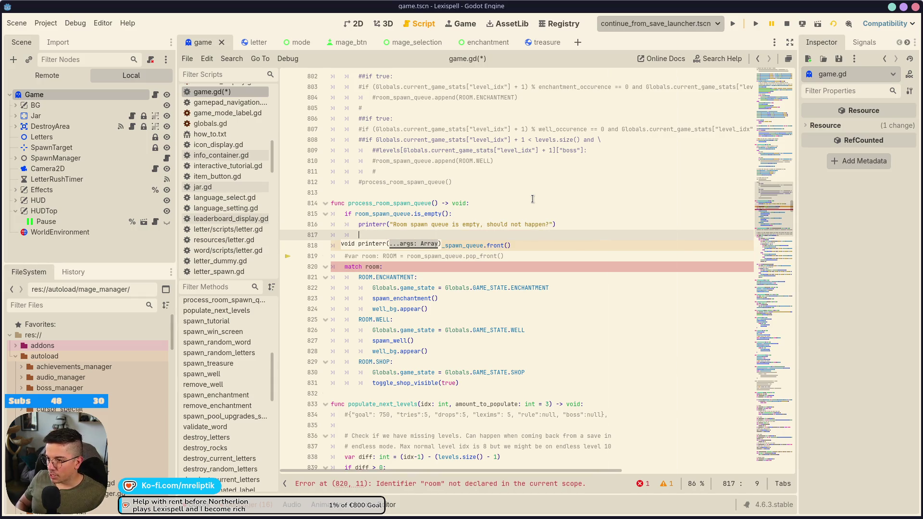
{"action": "type", "text": "return"}
{"action": "key", "text": "ctrl+s"}
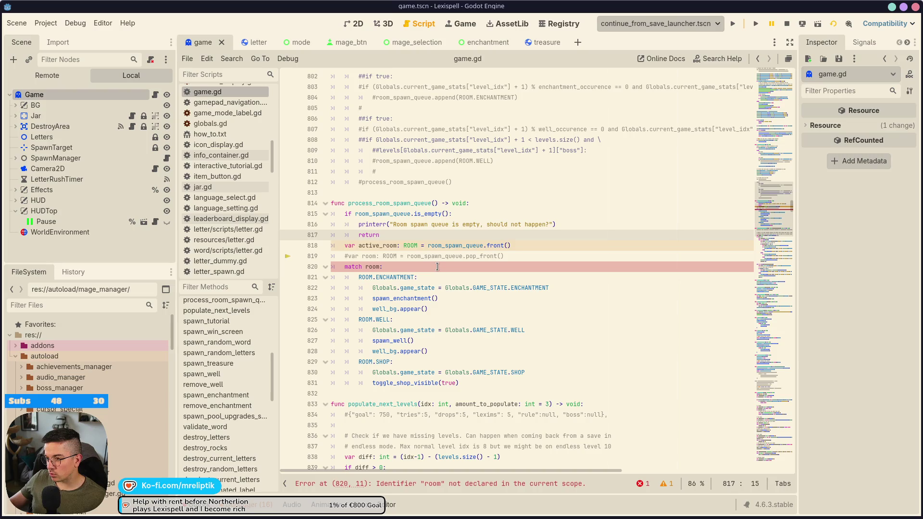
Uncomment the active_room and room declarations, save game.gd, and stop the running game.
{"action": "left_click", "coordinate": [345, 246]}
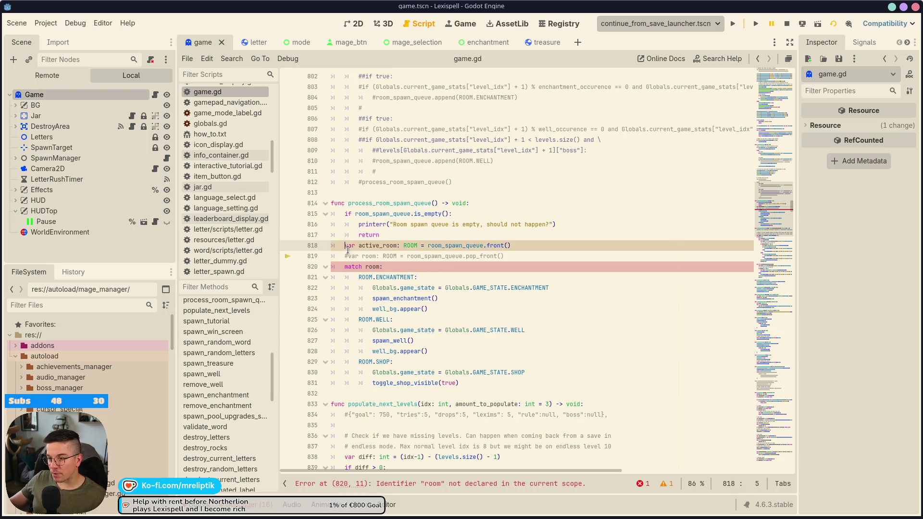
{"action": "key", "text": "Return"}
{"action": "type", "text": "#"}
{"action": "key", "text": "ctrl+s"}
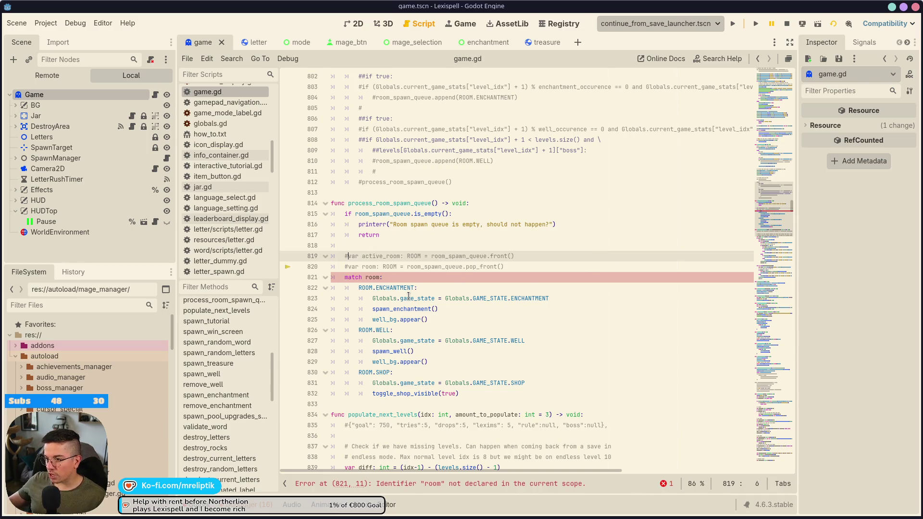
{"action": "key", "text": "shift+Down"}
{"action": "key", "text": "ctrl+k"}
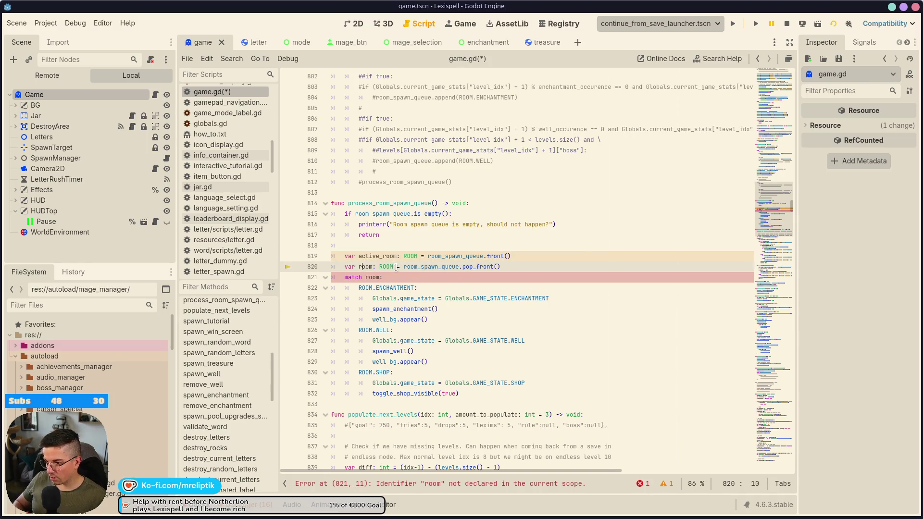
{"action": "key", "text": "ctrl+s"}
{"action": "left_click", "coordinate": [787, 24]}
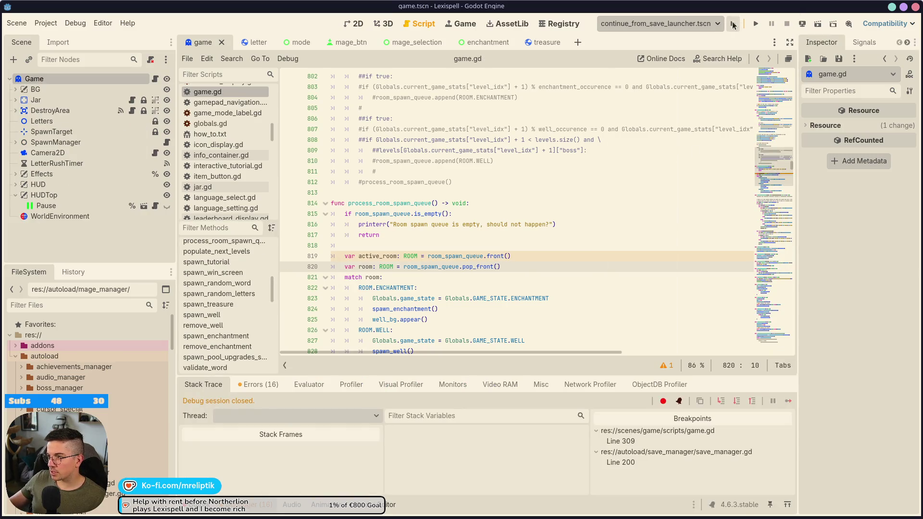
Run the project, step past the room queue restore breakpoint, and continue execution.
{"action": "left_click", "coordinate": [733, 24]}
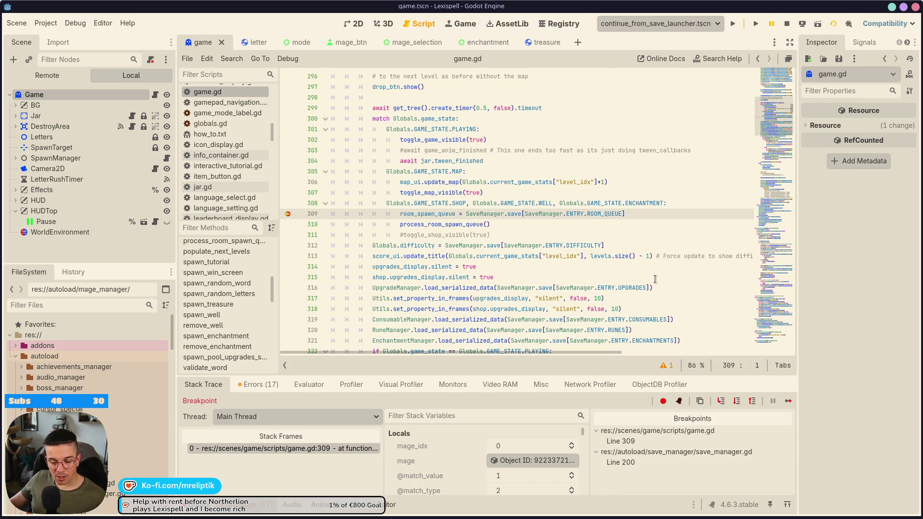
{"action": "mouse_move", "coordinate": [420, 215]}
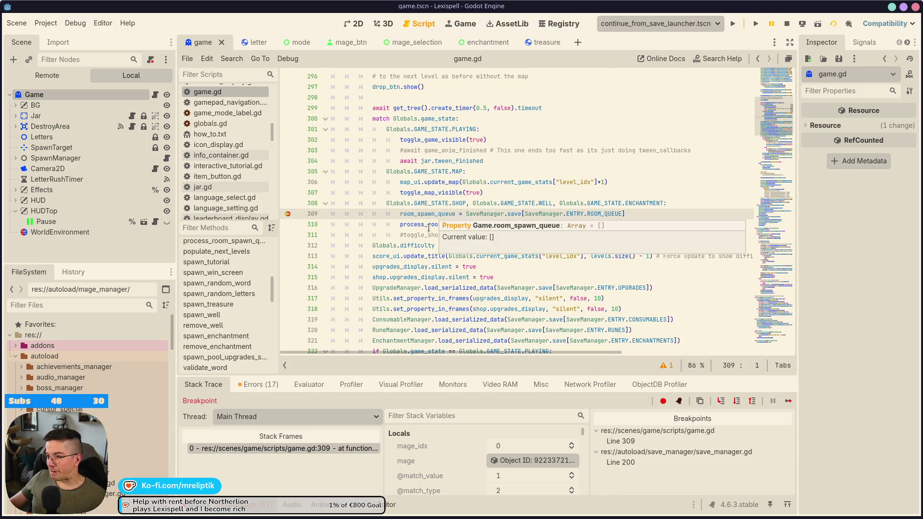
{"action": "key", "text": "F10"}
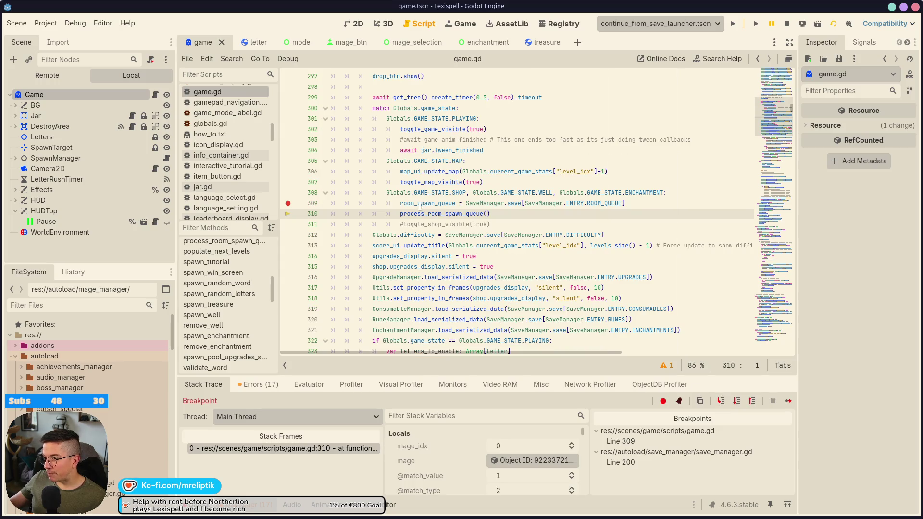
{"action": "left_click", "coordinate": [788, 401]}
In the game, pause, go Home, confirm, then resume the saved run from the main menu.
{"action": "left_click", "coordinate": [460, 23]}
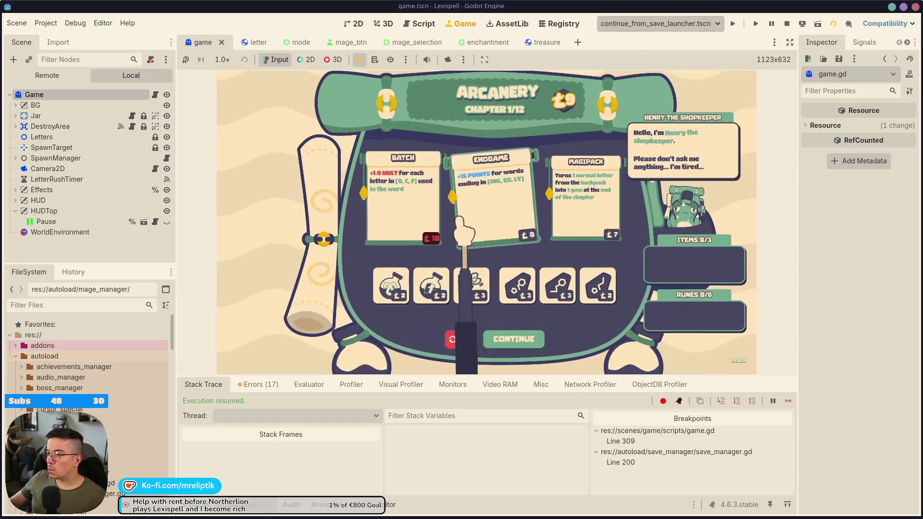
{"action": "key", "text": "Escape"}
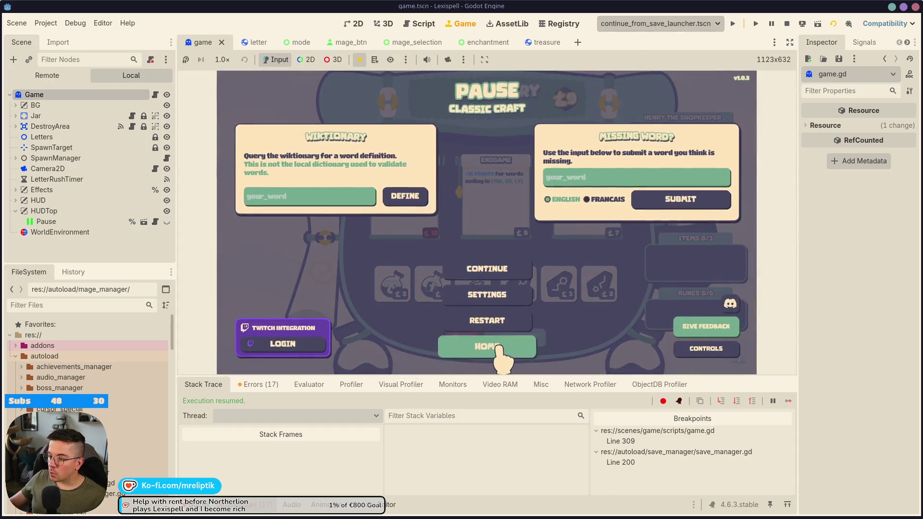
{"action": "left_click", "coordinate": [483, 347]}
{"action": "left_click", "coordinate": [497, 247]}
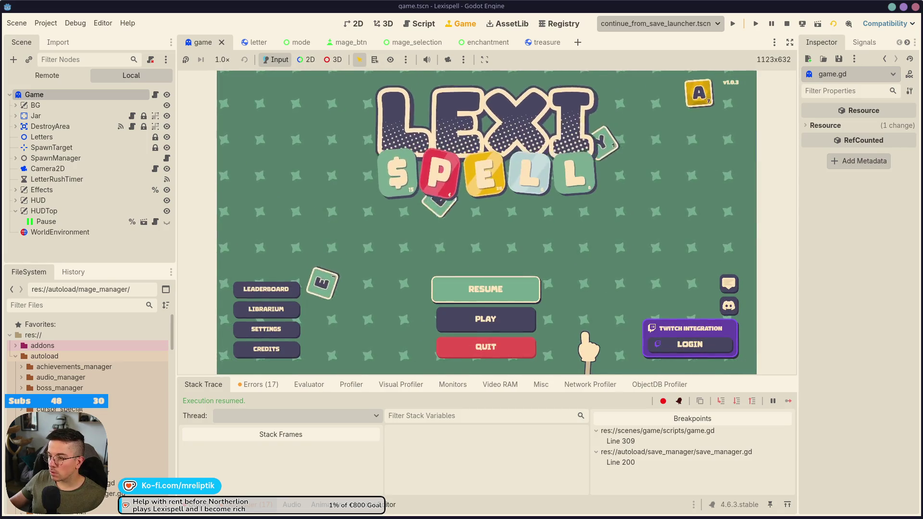
{"action": "left_click", "coordinate": [514, 290]}
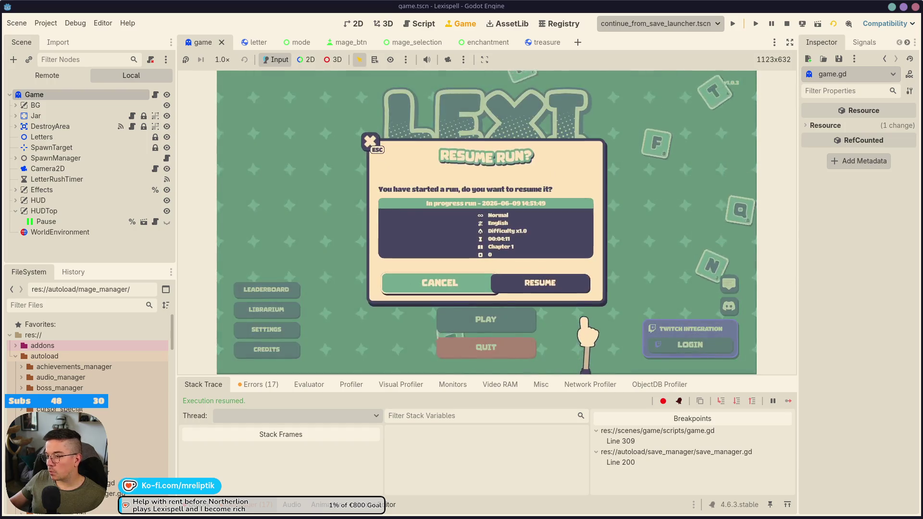
{"action": "left_click", "coordinate": [553, 282]}
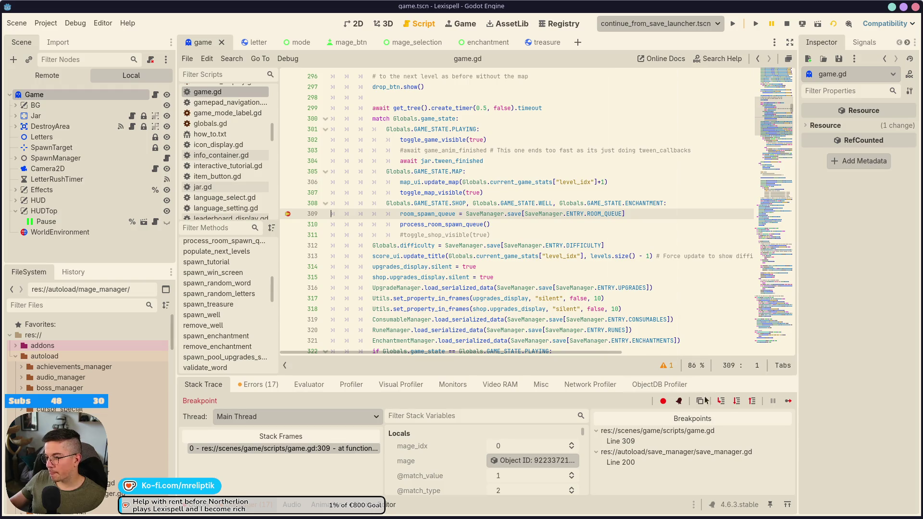
Step from line 309 into process_room_spawn_queue down to its early return, then continue and stop the game.
{"action": "left_click", "coordinate": [721, 401]}
{"action": "mouse_move", "coordinate": [429, 203]}
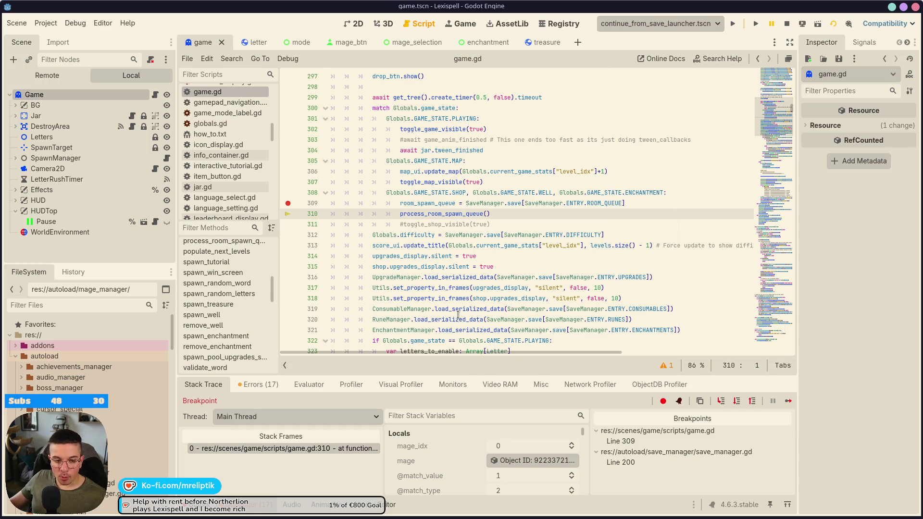
{"action": "mouse_move", "coordinate": [458, 316]}
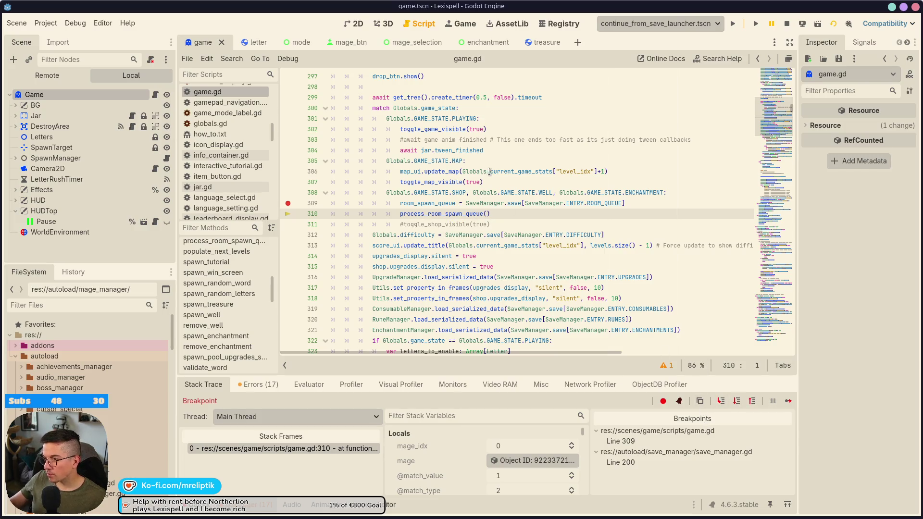
{"action": "left_click", "coordinate": [721, 403]}
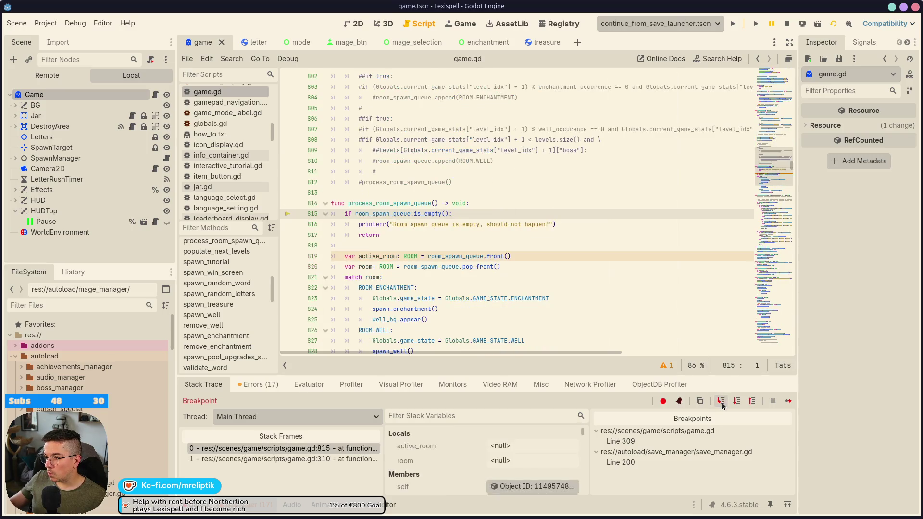
{"action": "left_click", "coordinate": [721, 403]}
{"action": "left_click", "coordinate": [721, 403]}
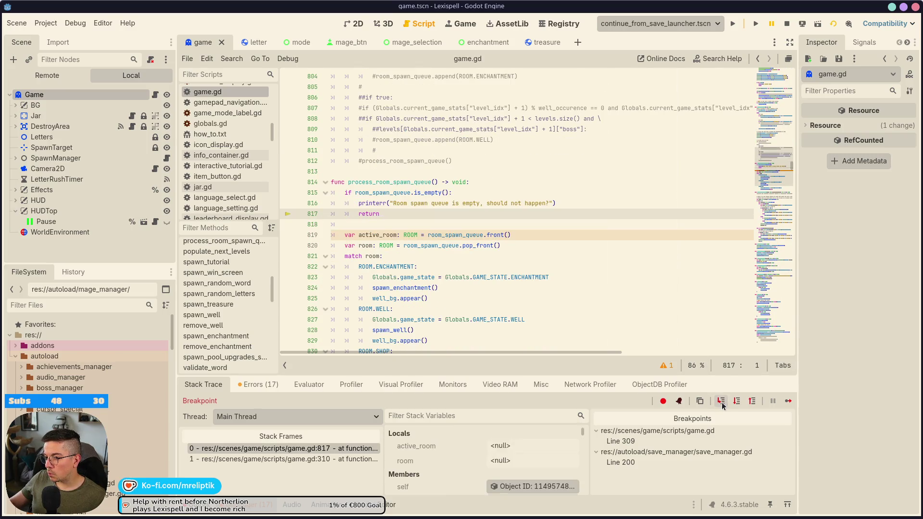
{"action": "key", "text": "F12"}
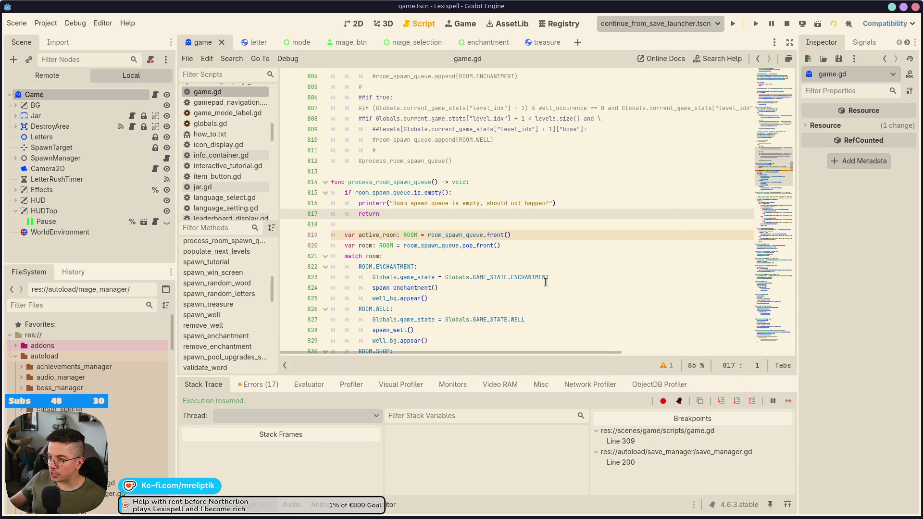
{"action": "left_click", "coordinate": [461, 22]}
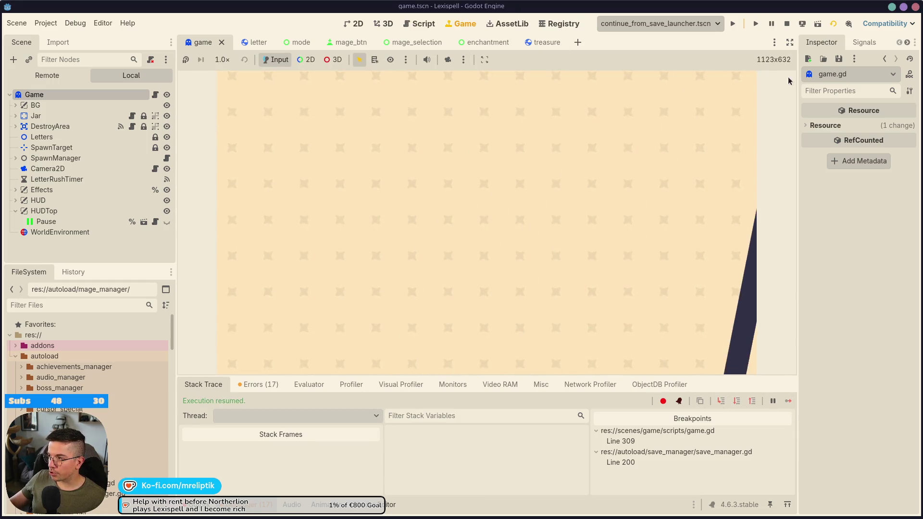
{"action": "left_click", "coordinate": [787, 24]}
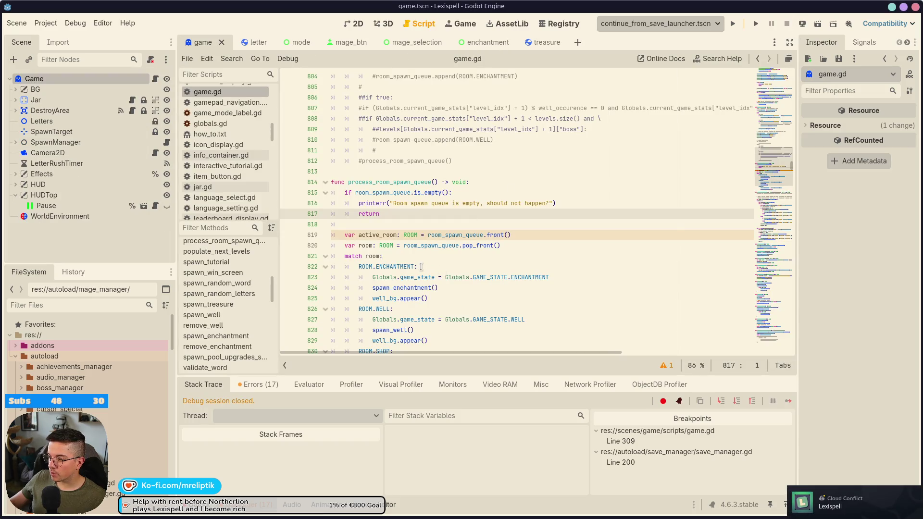
Scroll game.gd to the line 309 game_state match block and select the map update and show-map lines.
{"action": "scroll", "coordinate": [240, 363], "scroll_direction": "down", "scroll_amount": 4}
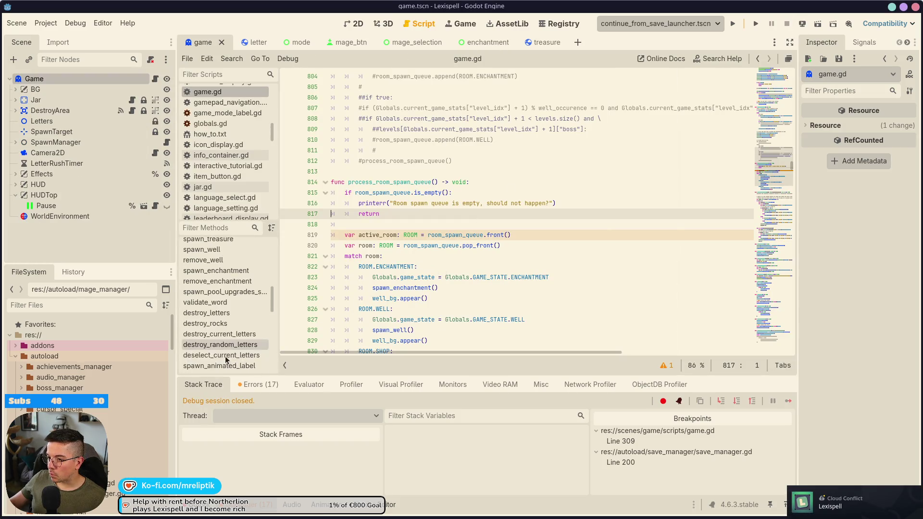
{"action": "scroll", "coordinate": [239, 362], "scroll_direction": "down", "scroll_amount": 10}
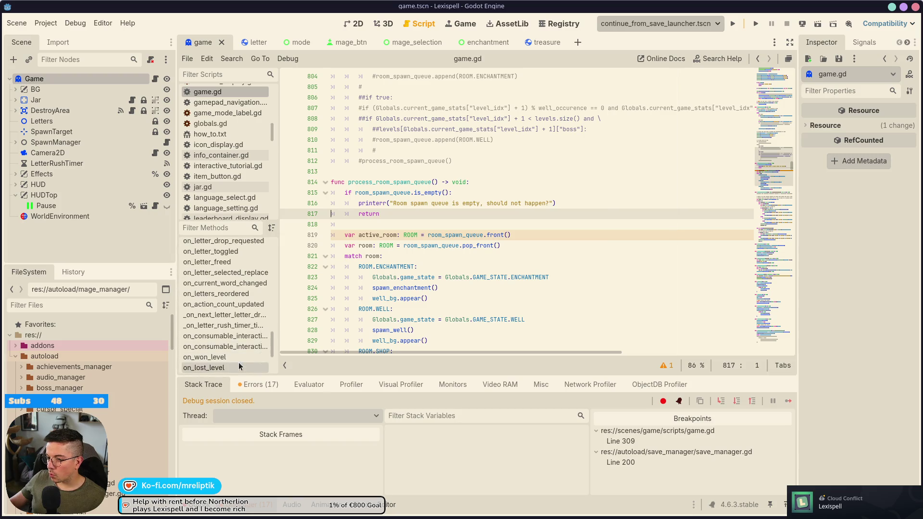
{"action": "scroll", "coordinate": [242, 369], "scroll_direction": "up", "scroll_amount": 5}
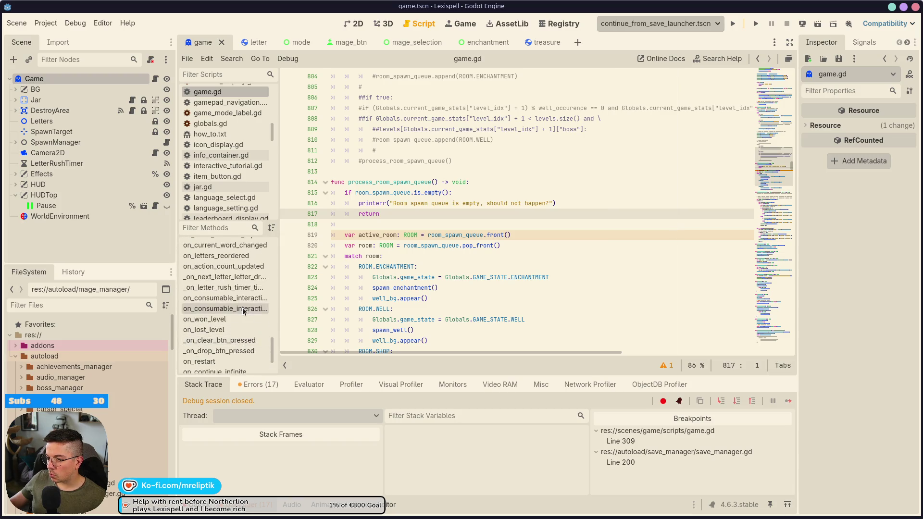
{"action": "scroll", "coordinate": [236, 301], "scroll_direction": "down", "scroll_amount": 3}
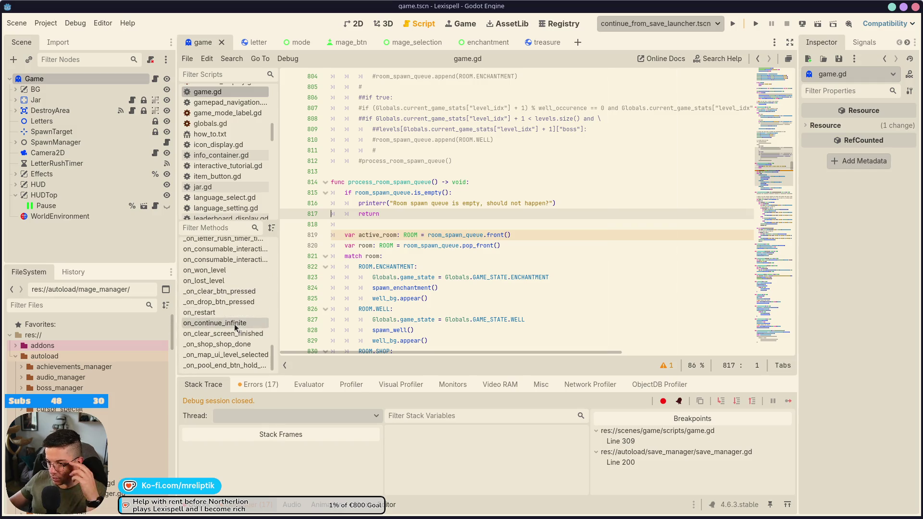
{"action": "left_click", "coordinate": [226, 344]}
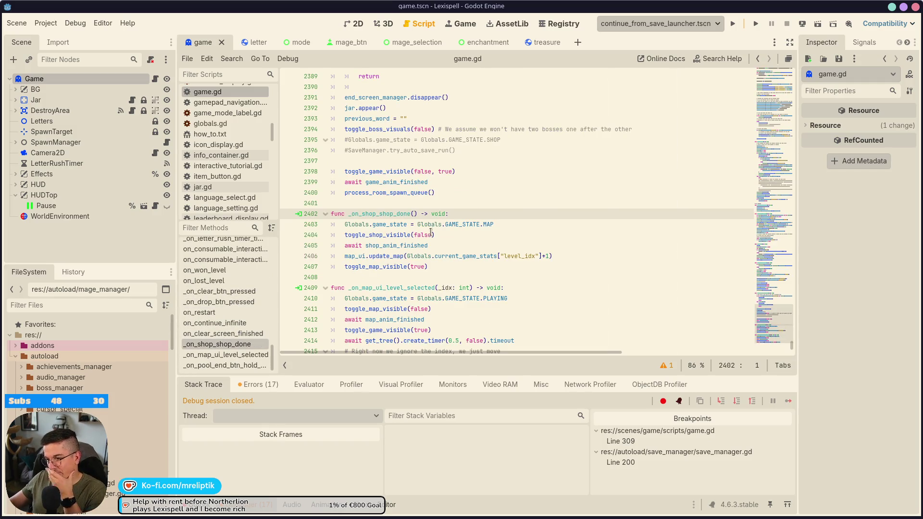
{"action": "mouse_move", "coordinate": [426, 246]}
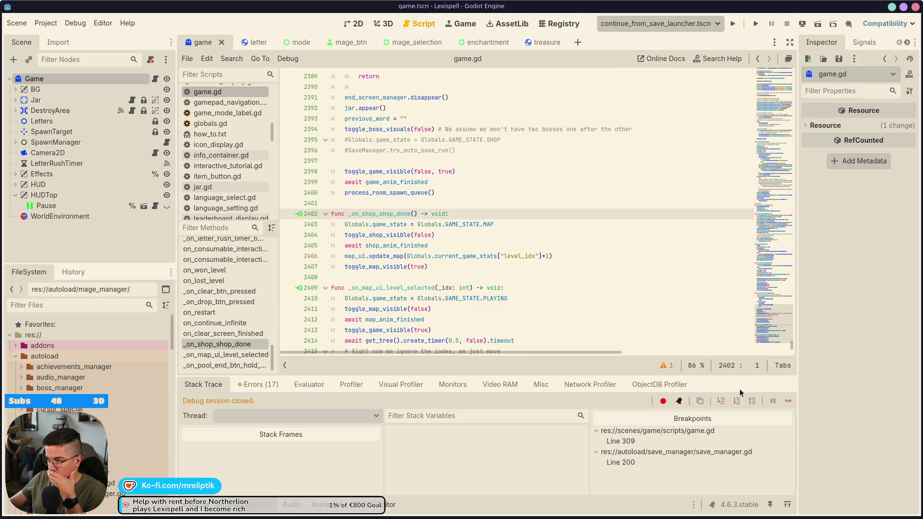
{"action": "mouse_move", "coordinate": [778, 313]}
{"action": "left_mouse_down"}
{"action": "mouse_move", "coordinate": [782, 250]}
{"action": "mouse_move", "coordinate": [813, 146]}
{"action": "mouse_move", "coordinate": [814, 39]}
{"action": "mouse_move", "coordinate": [816, 55]}
{"action": "mouse_move", "coordinate": [774, 115]}
{"action": "left_mouse_up"}
{"action": "left_click", "coordinate": [144, 504]}
{"action": "left_click", "coordinate": [144, 504]}
{"action": "scroll", "coordinate": [456, 321], "scroll_direction": "down", "scroll_amount": 12}
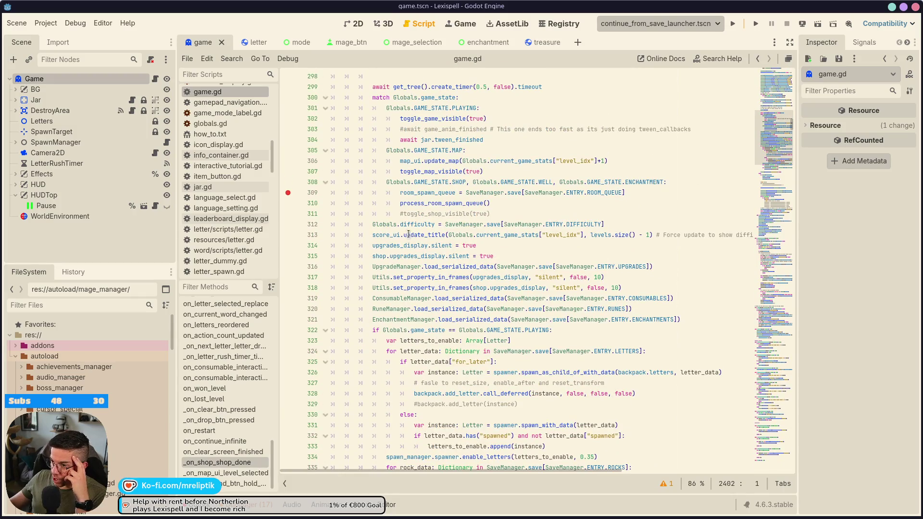
{"action": "scroll", "coordinate": [424, 198], "scroll_direction": "up", "scroll_amount": 1}
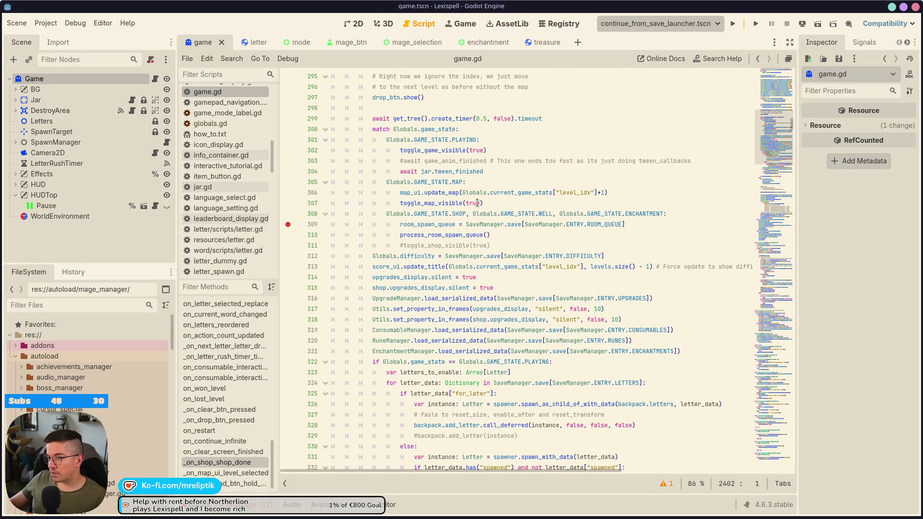
{"action": "left_click", "coordinate": [474, 203]}
{"action": "left_click", "coordinate": [401, 192]}
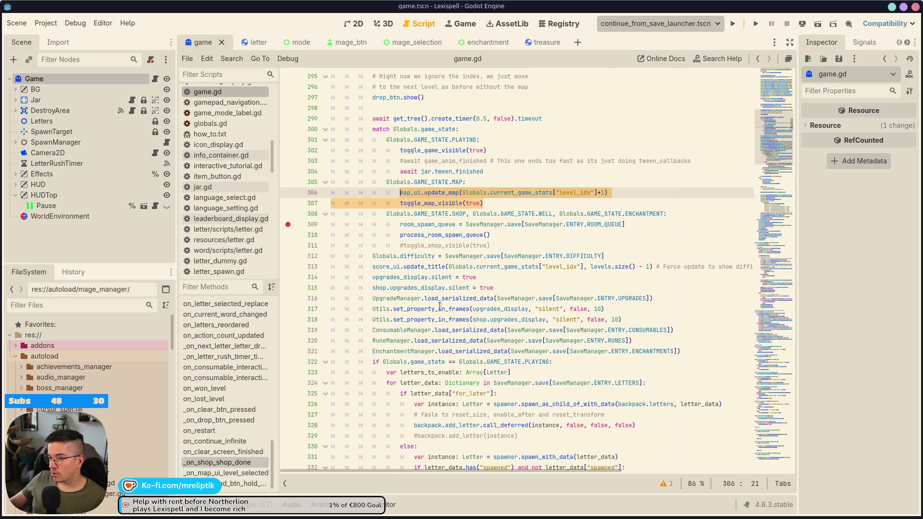
Paste the map_ui.update_map and toggle_map_visible lines into process_room_spawn_queue's empty-queue branch.
{"action": "left_click", "coordinate": [442, 235], "text": "ctrl"}
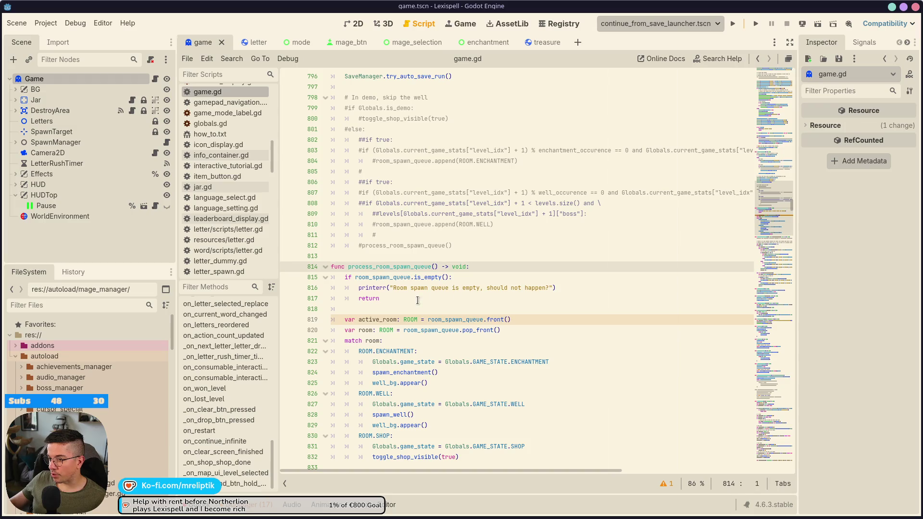
{"action": "left_click", "coordinate": [565, 289]}
{"action": "key", "text": "Return"}
{"action": "key", "text": "Return"}
{"action": "key", "text": "Return"}
{"action": "key", "text": "Up"}
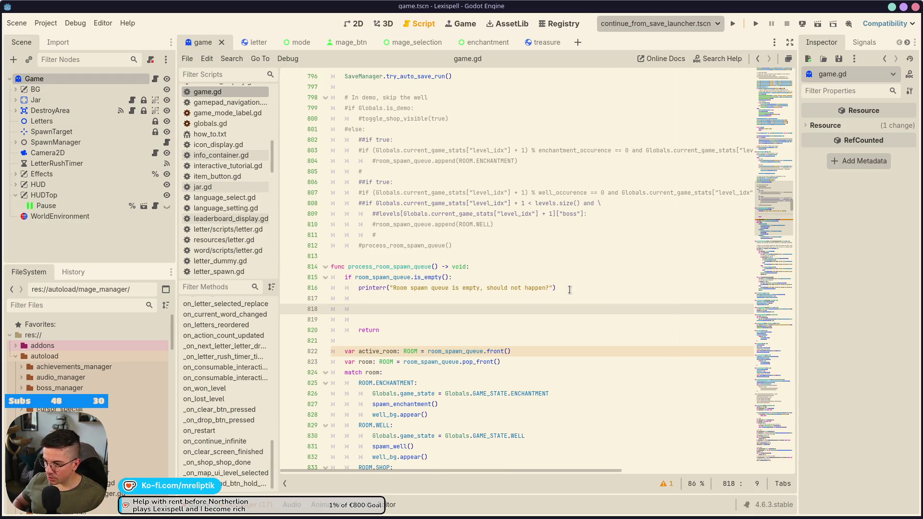
{"action": "type", "text": "map_ui.update_map(Globals.current_game_stats[\"level_idx\"]+1) \t\t\t\t\ttoggle_map_visible(true)"}
Add 'Globals.game_state = Globals.GAME_STATE.MAP' above the map calls, tidy the blank lines, and save.
{"action": "left_click", "coordinate": [378, 302]}
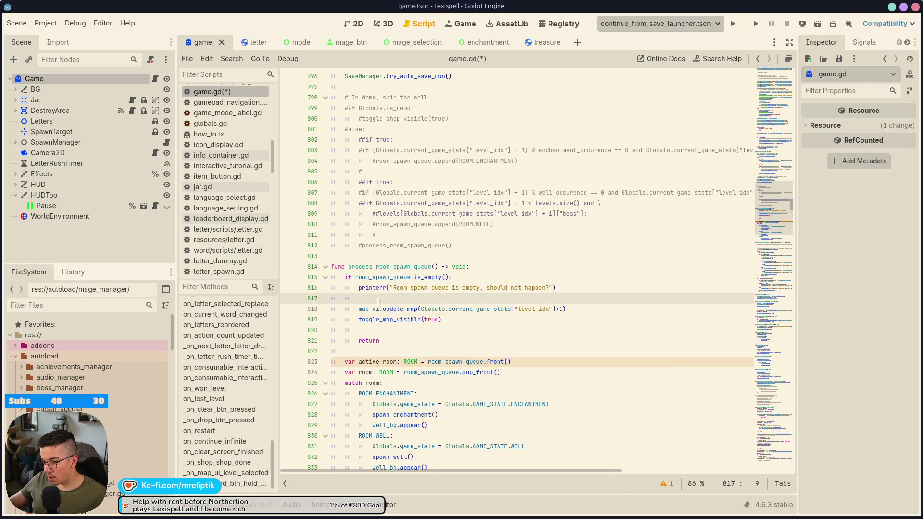
{"action": "key", "text": "Return"}
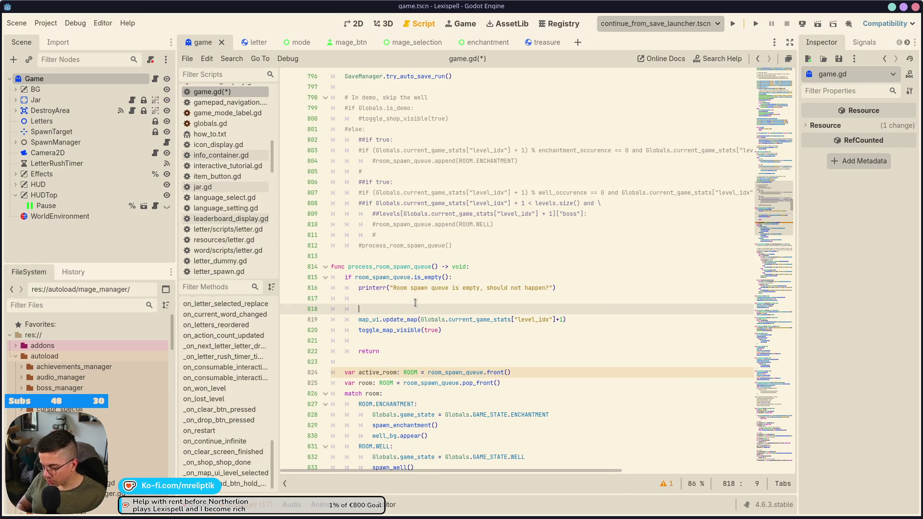
{"action": "type", "text": "Glo"}
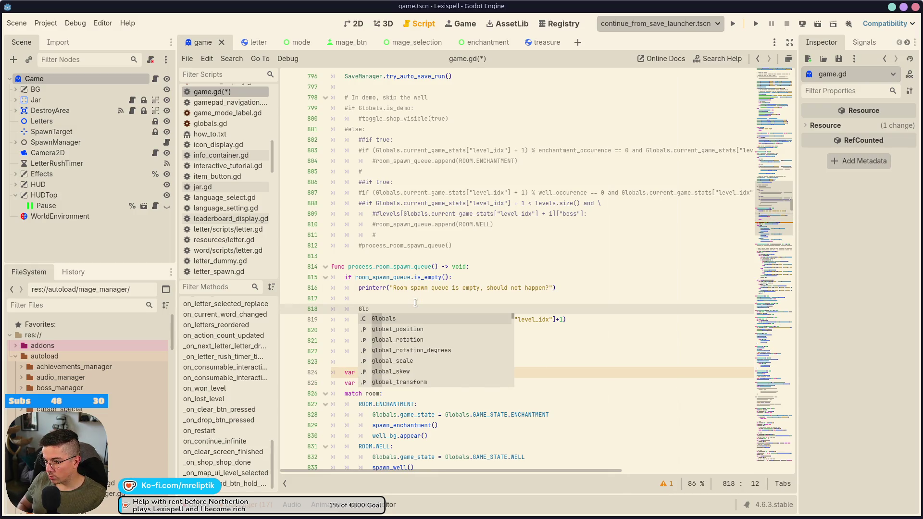
{"action": "key", "text": "Return"}
{"action": "type", "text": ".game_state = Globals."}
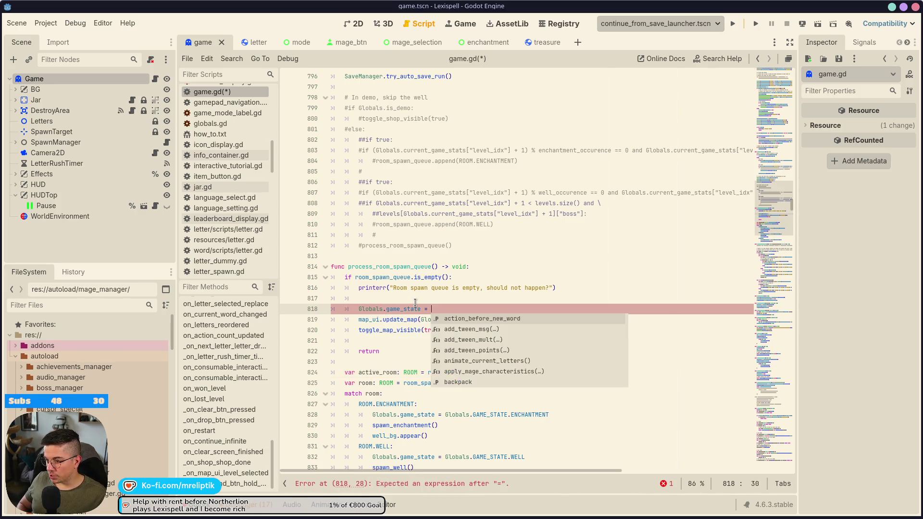
{"action": "type", "text": "GAME"}
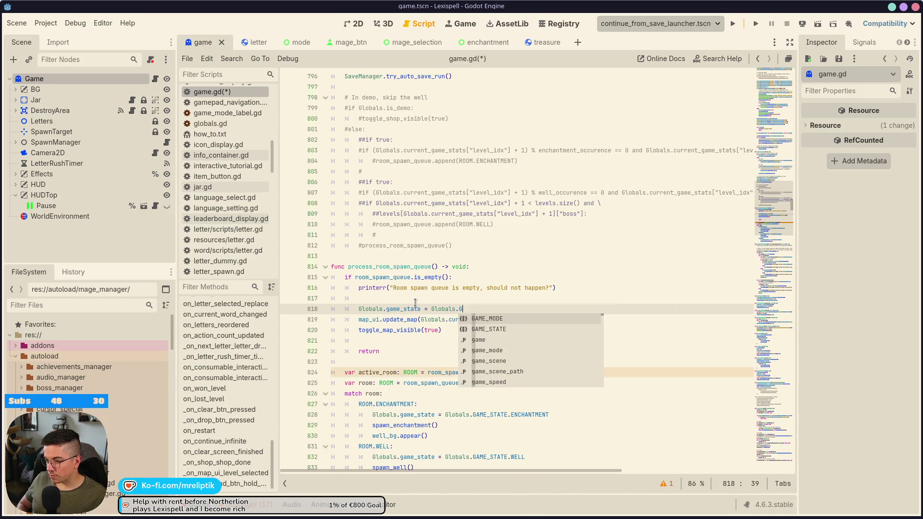
{"action": "key", "text": "Return"}
{"action": "type", "text": "."}
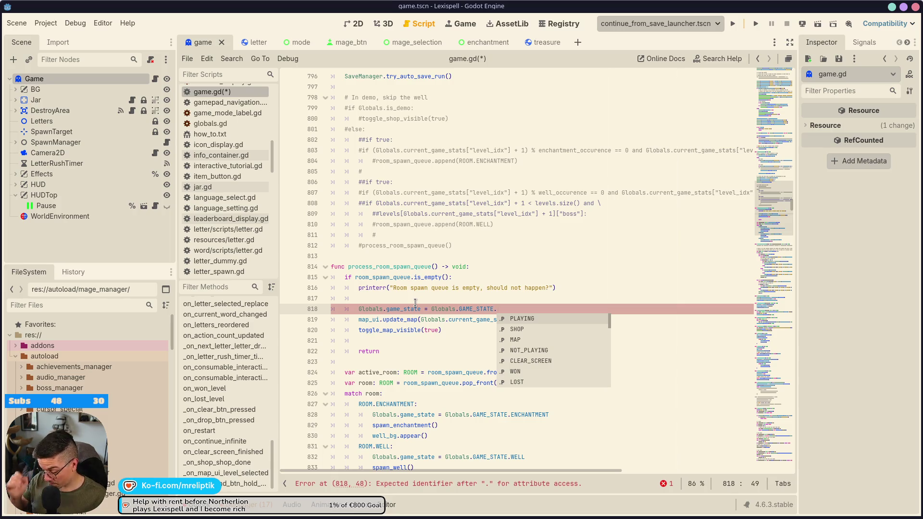
{"action": "type", "text": "MAP"}
{"action": "key", "text": "Return"}
{"action": "key", "text": "Return"}
{"action": "key", "text": "ctrl+s"}
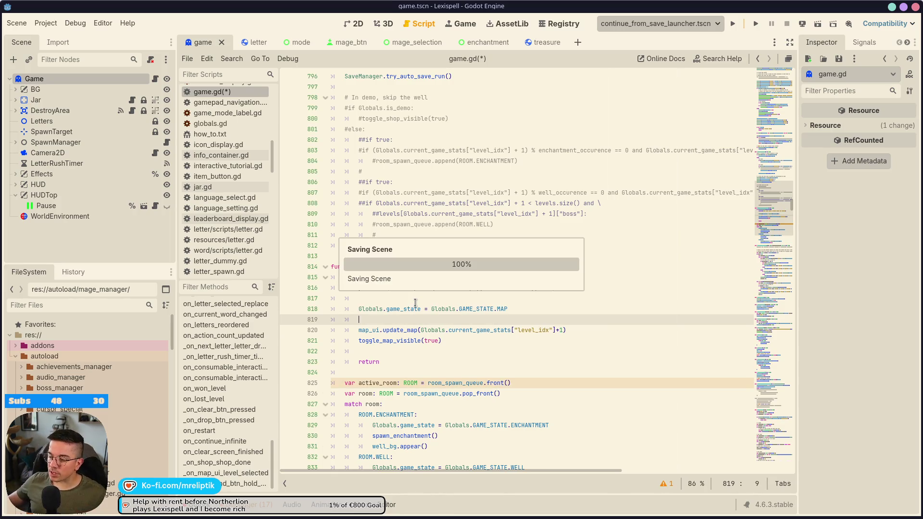
{"action": "key", "text": "ctrl+shift+k"}
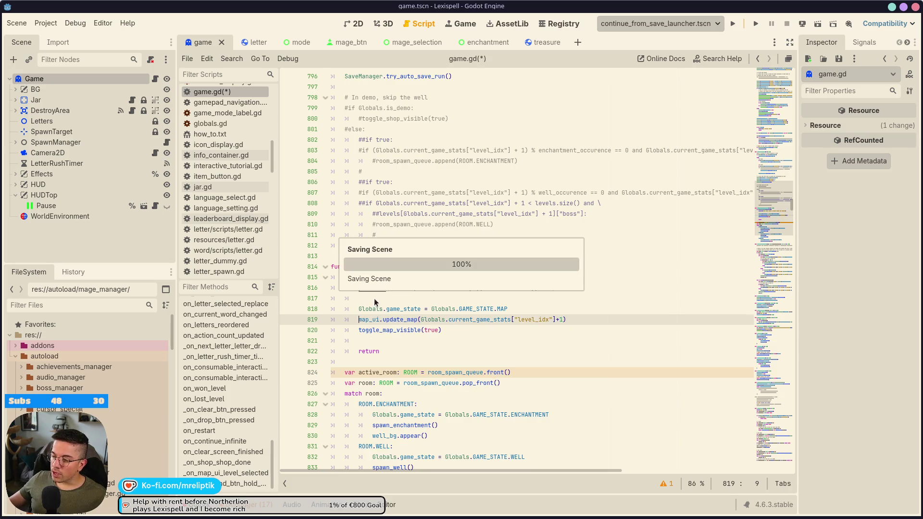
{"action": "left_click", "coordinate": [374, 298]}
{"action": "key", "text": "ctrl+shift+k"}
{"action": "key", "text": "ctrl+s"}
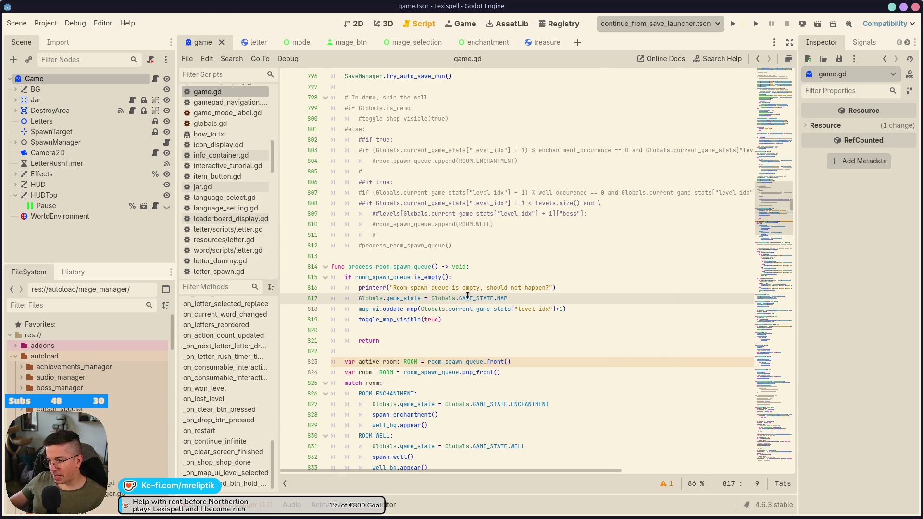
Click into process_room_spawn_queue's empty-queue branch below the MAP state assignment.
{"action": "left_click", "coordinate": [372, 320]}
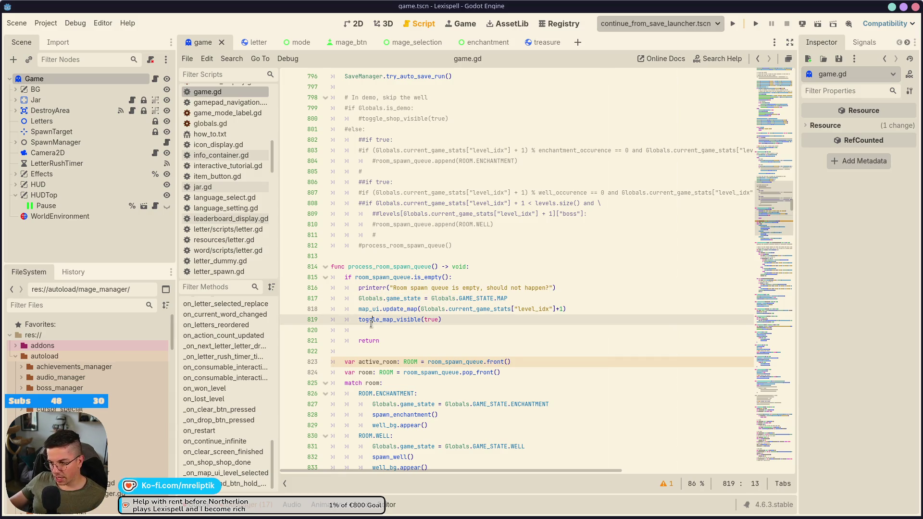
Turn the local 'var active_room' declaration into a plain active_room assignment and save.
{"action": "left_click", "coordinate": [380, 372]}
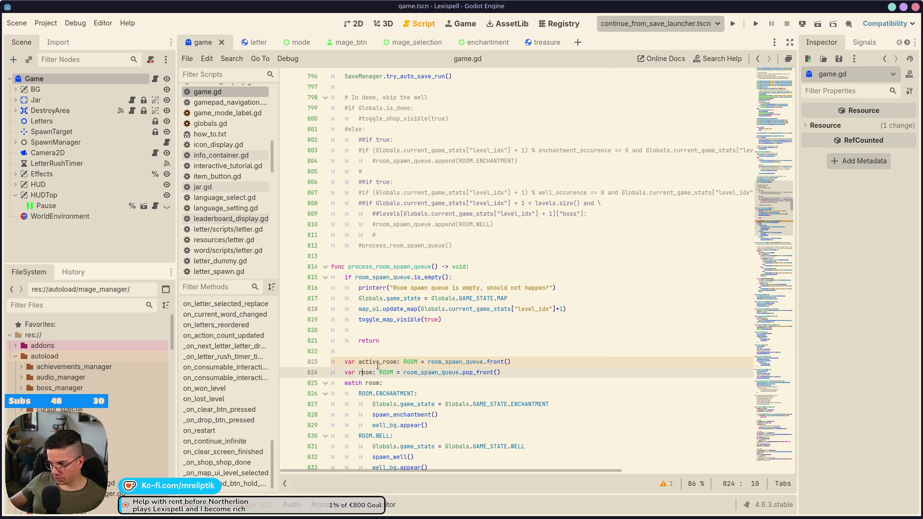
{"action": "double_click", "coordinate": [378, 362]}
{"action": "double_click", "coordinate": [413, 361]}
{"action": "left_click_drag", "start_coordinate": [412, 361], "coordinate": [345, 362]}
{"action": "key", "text": "ctrl+c"}
{"action": "key", "text": "BackSpace"}
{"action": "type", "text": "active_ro"}
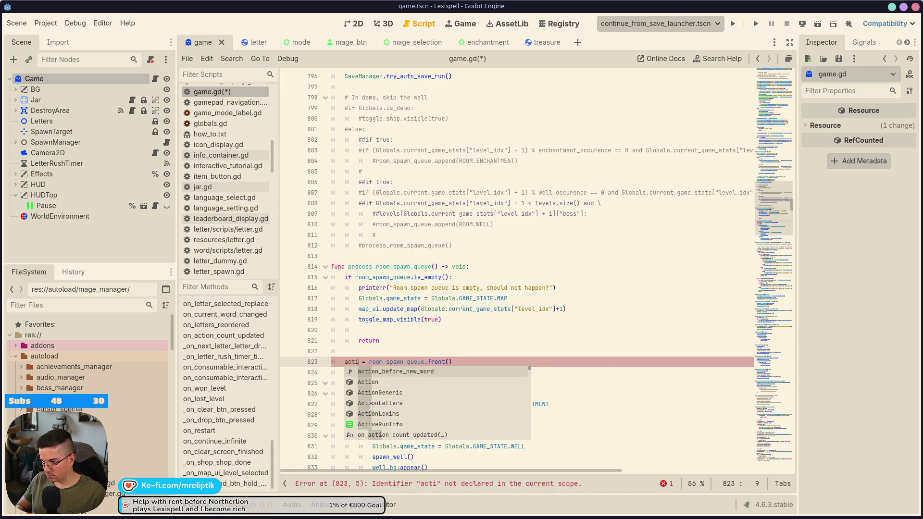
{"action": "type", "text": "om"}
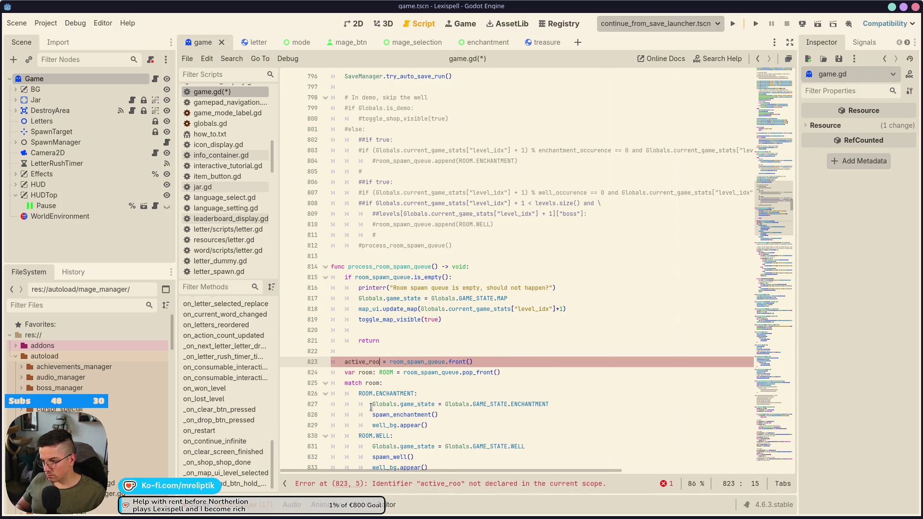
{"action": "key", "text": "ctrl+s"}
Comment out the local 'var room' declaration.
{"action": "left_click", "coordinate": [501, 372]}
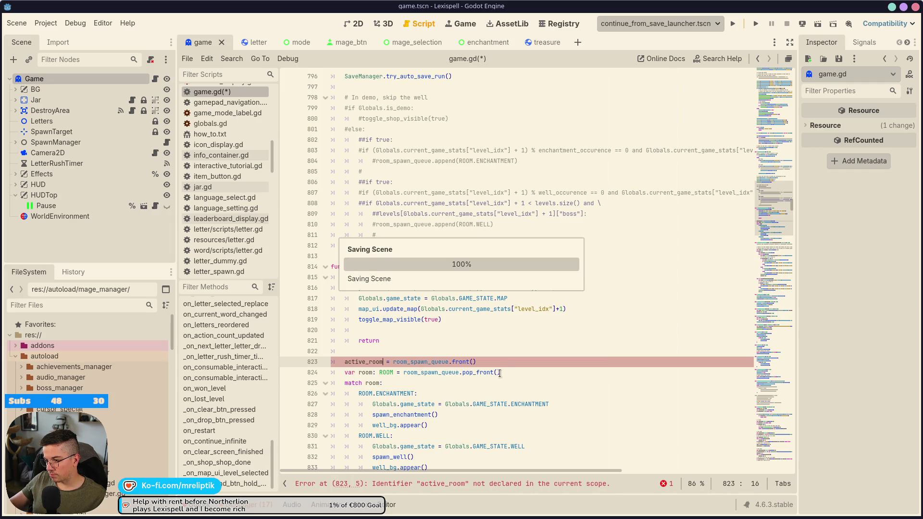
{"action": "key", "text": "ctrl+k"}
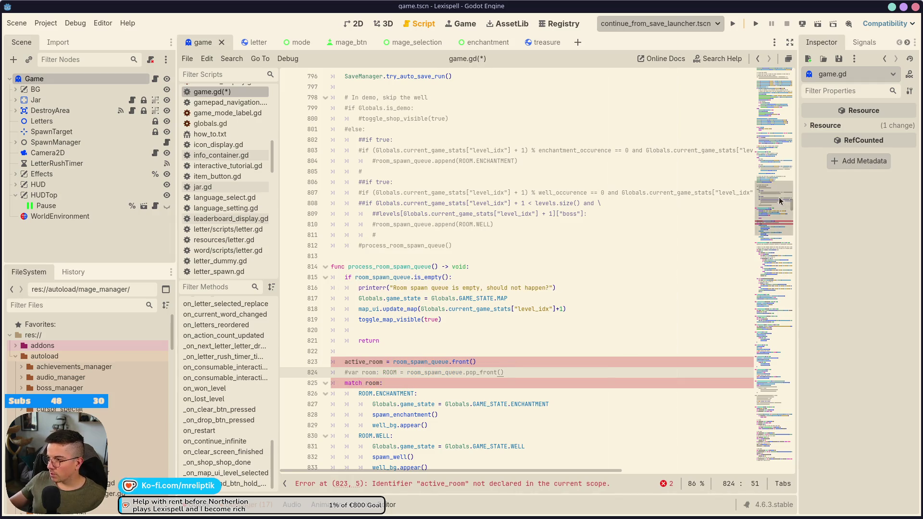
{"action": "scroll", "coordinate": [447, 356], "scroll_direction": "up", "scroll_amount": 20}
{"action": "scroll", "coordinate": [383, 337], "scroll_direction": "down", "scroll_amount": 10}
{"action": "scroll", "coordinate": [382, 336], "scroll_direction": "down", "scroll_amount": 18}
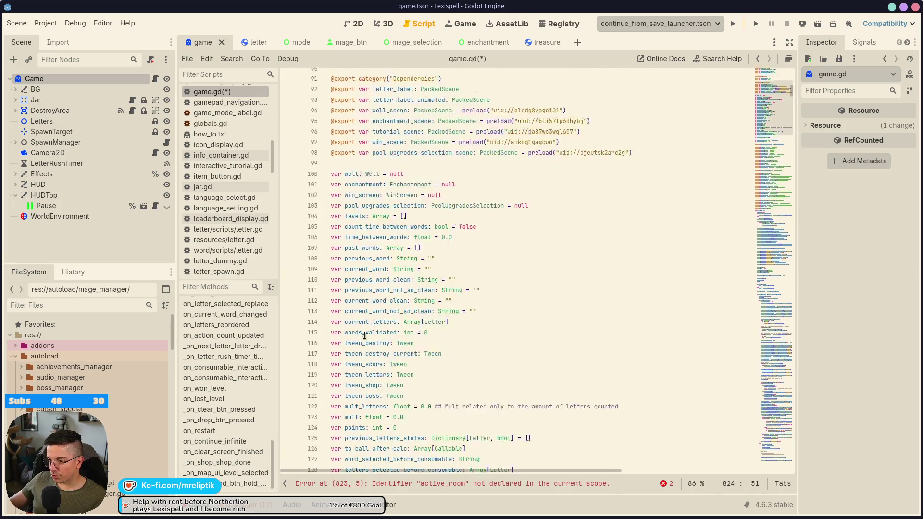
Declare 'var active_room: ROOM = null' as a member below room_spawn_queue and save.
{"action": "left_click", "coordinate": [366, 298]}
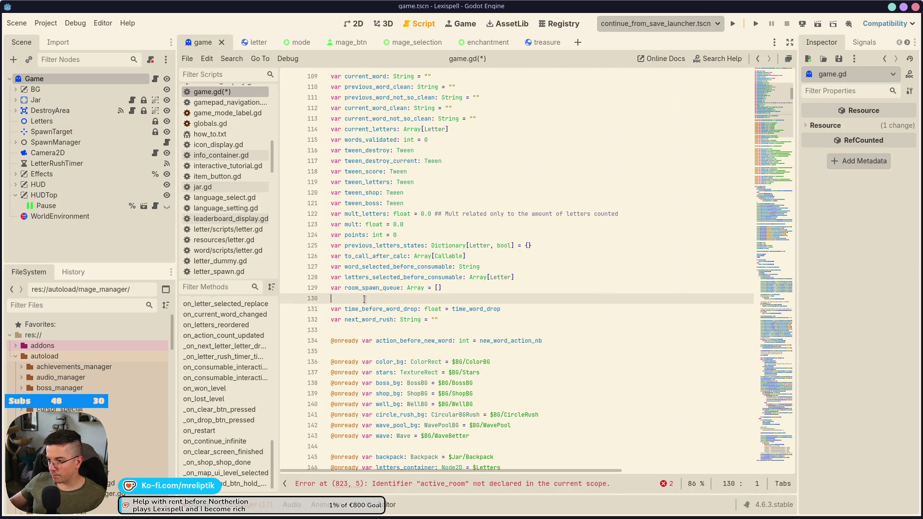
{"action": "key", "text": "Return"}
{"action": "key", "text": "Up"}
{"action": "key", "text": "ctrl+v"}
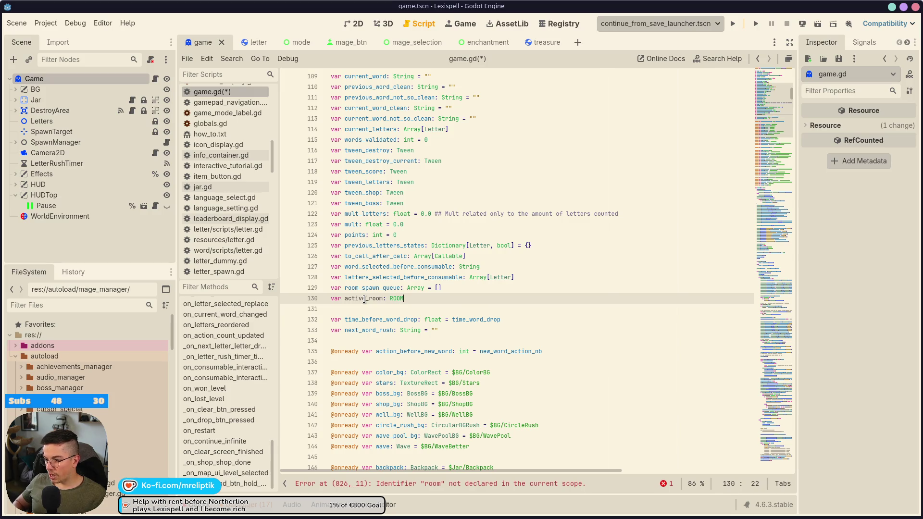
{"action": "type", "text": "= n,ull"}
{"action": "key", "text": "ctrl+s"}
{"action": "key", "text": "Left"}
{"action": "key", "text": "Left"}
{"action": "key", "text": "Left"}
{"action": "key", "text": "BackSpace"}
{"action": "key", "text": "ctrl+s"}
After checking the ROOM enum, change active_room's default from null to -1 and save.
{"action": "scroll", "coordinate": [472, 325], "scroll_direction": "down", "scroll_amount": 1}
{"action": "key", "text": "End"}
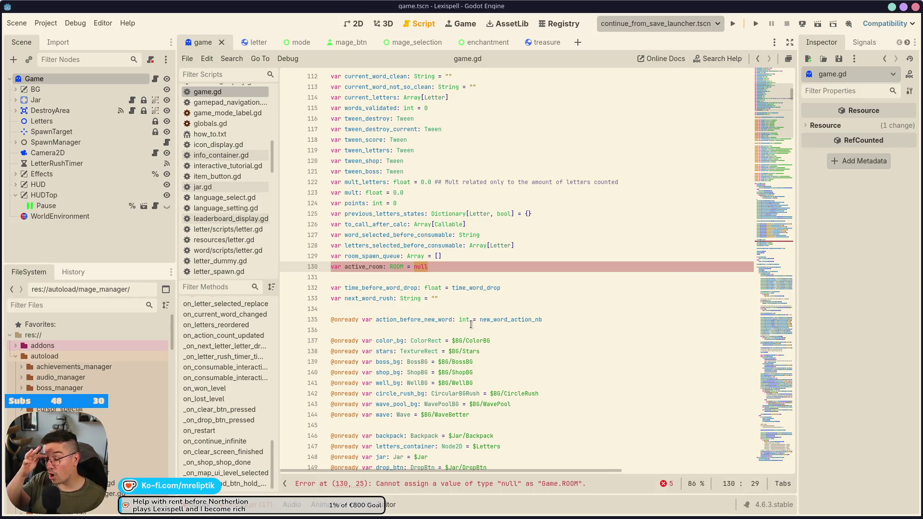
{"action": "left_click", "coordinate": [394, 267], "text": "ctrl"}
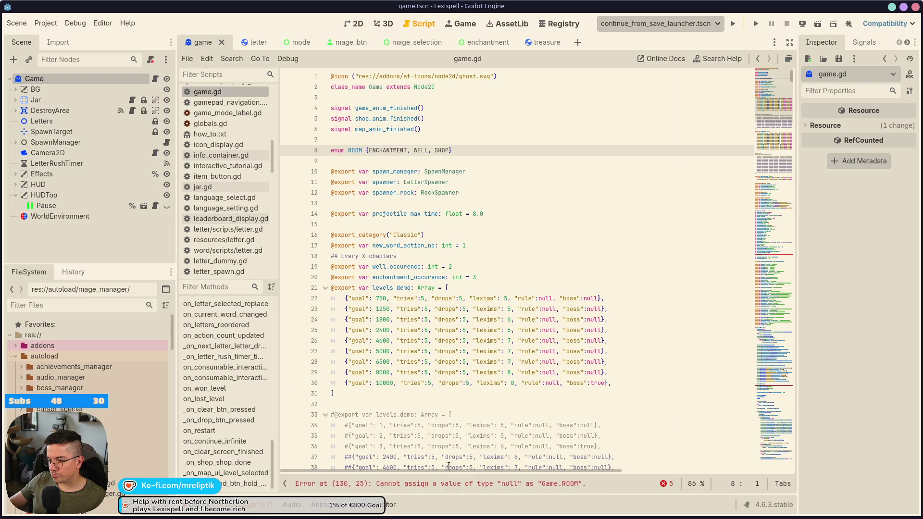
{"action": "left_click", "coordinate": [442, 484]}
{"action": "key", "text": "End"}
{"action": "key", "text": "ctrl+BackSpace"}
{"action": "type", "text": "è"}
{"action": "key", "text": "Escape"}
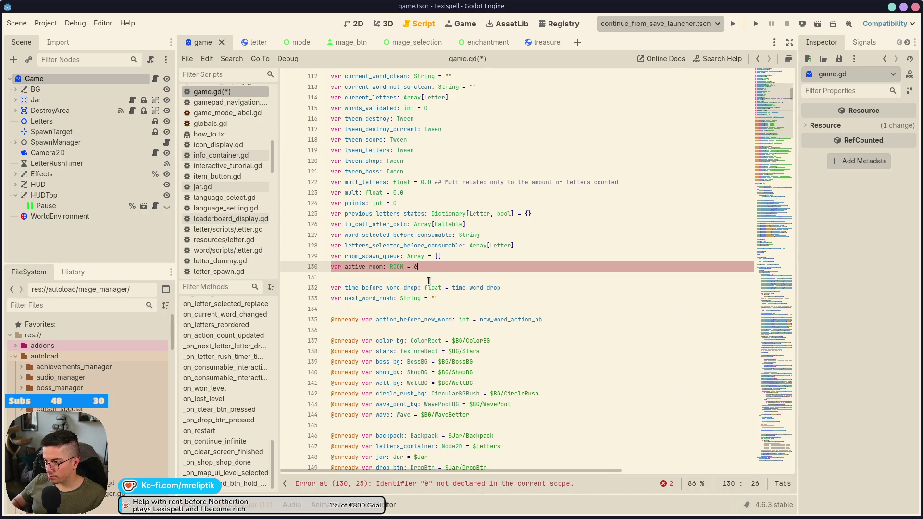
{"action": "key", "text": "BackSpace"}
{"action": "type", "text": "-1"}
{"action": "key", "text": "ctrl+s"}
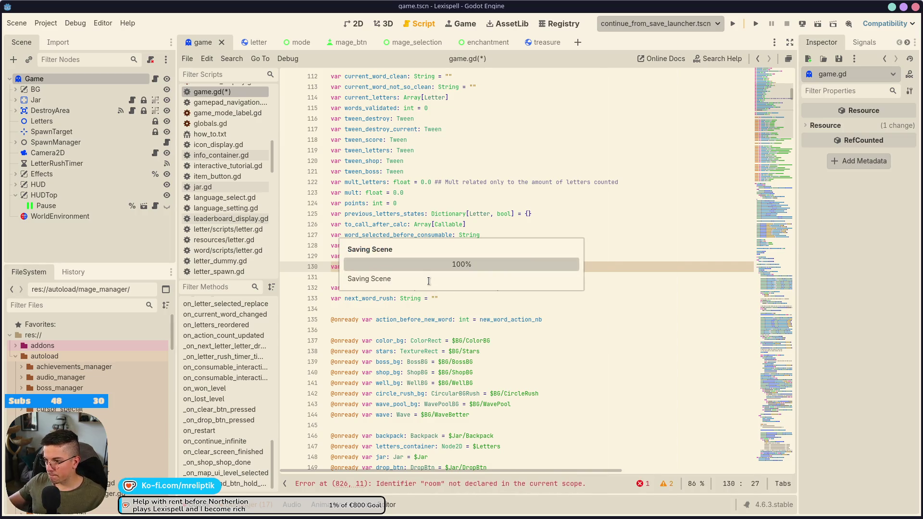
{"action": "left_click", "coordinate": [473, 484]}
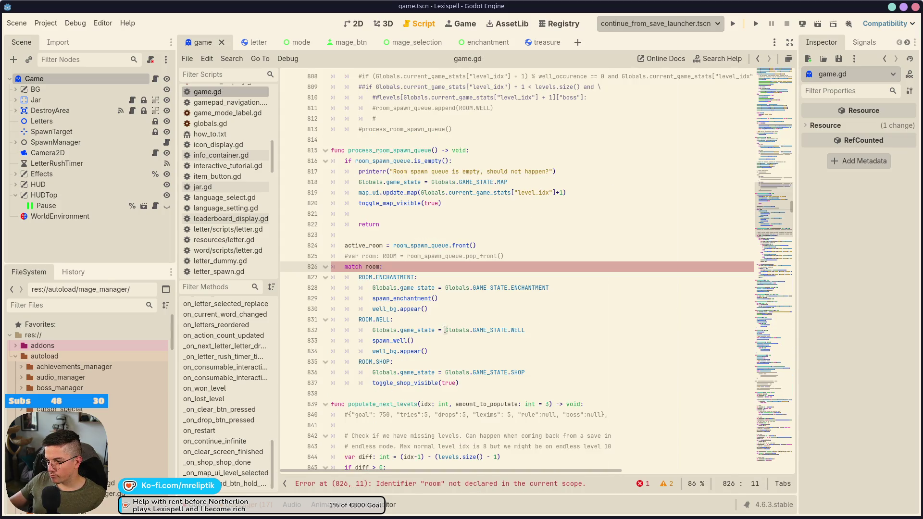
Replace room with active_room in the match statement and save.
{"action": "double_click", "coordinate": [373, 247]}
{"action": "key", "text": "ctrl+c"}
{"action": "double_click", "coordinate": [373, 267]}
{"action": "key", "text": "ctrl+v"}
{"action": "key", "text": "ctrl+s"}
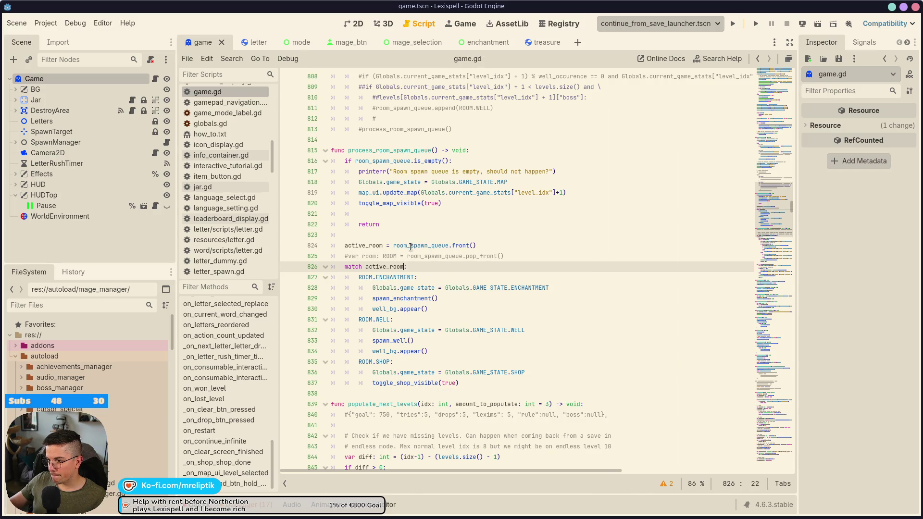
Add 'if active_room >= 0:' with 'room_spawn_queue.erase(active_room)' before the front-room assignment, and save.
{"action": "double_click", "coordinate": [411, 247]}
{"action": "left_click", "coordinate": [386, 238]}
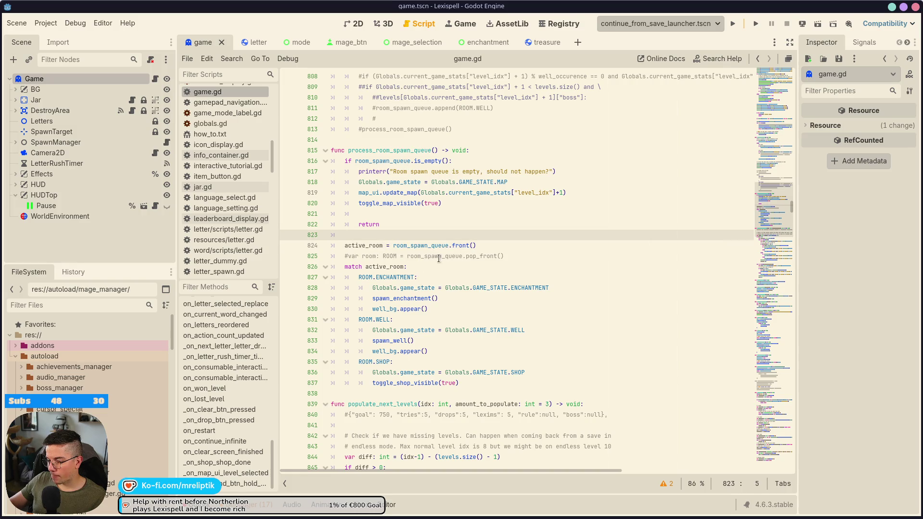
{"action": "key", "text": "Return"}
{"action": "key", "text": "Return"}
{"action": "key", "text": "Up"}
{"action": "type", "text": "if active_room "}
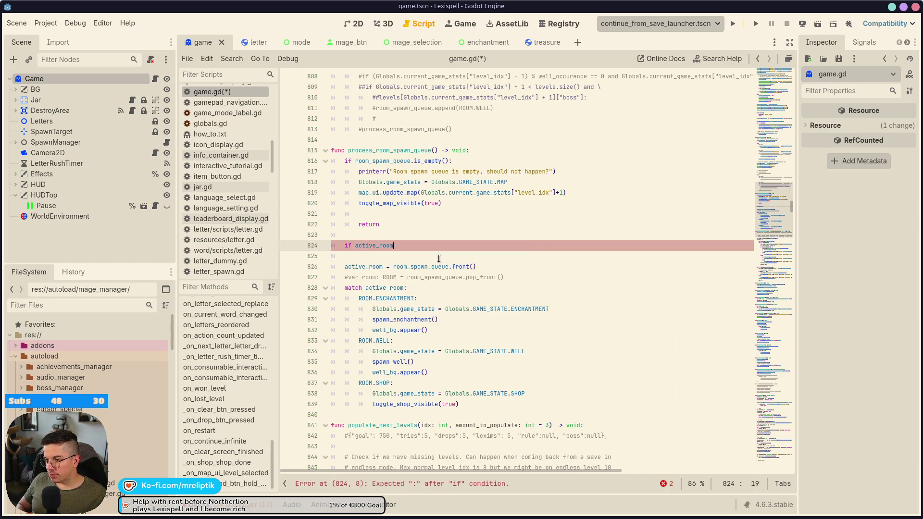
{"action": "type", "text": ">"}
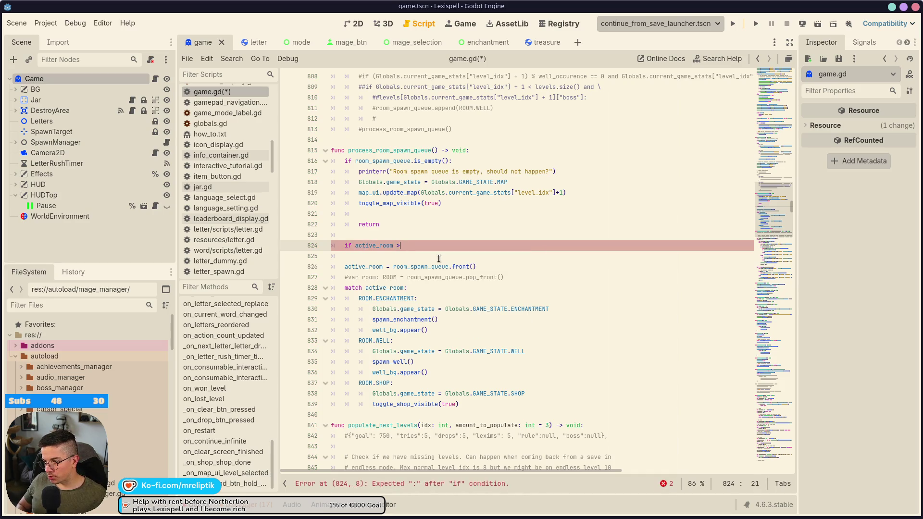
{"action": "type", "text": "= 0:"}
{"action": "key", "text": "Return"}
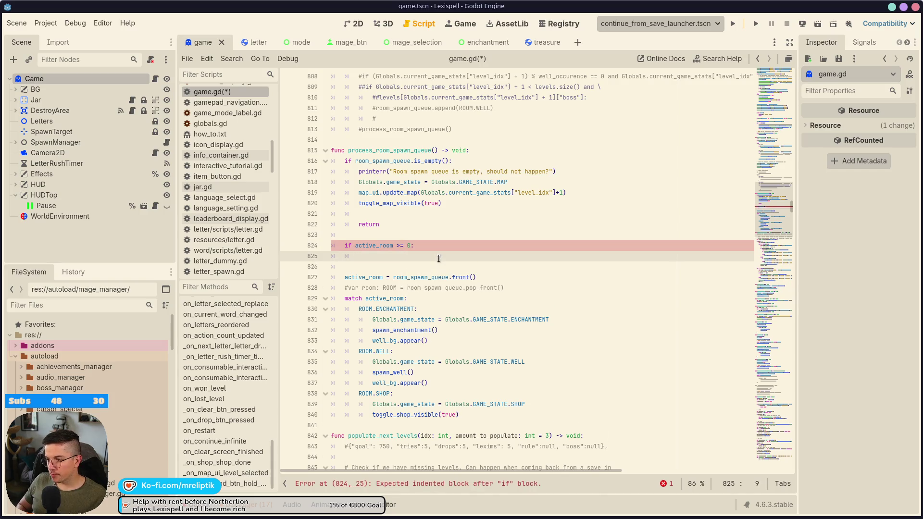
{"action": "type", "text": "room"}
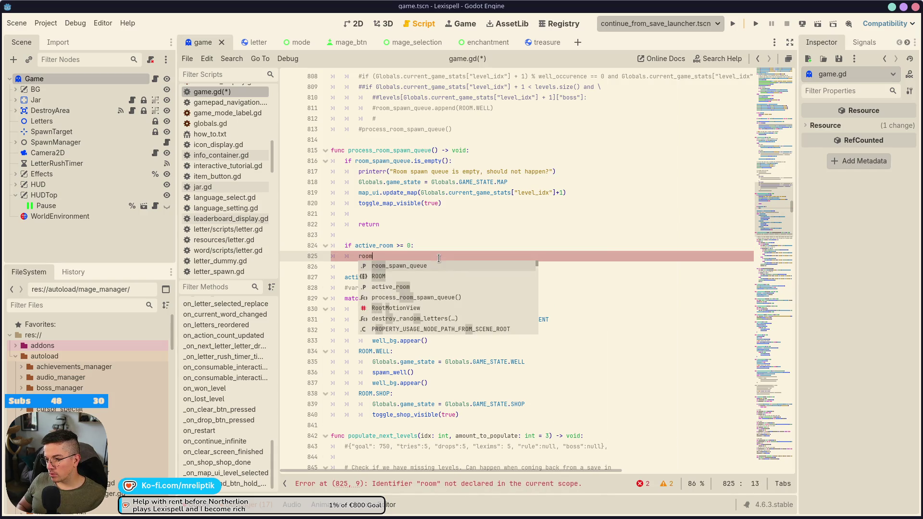
{"action": "type", "text": "_spawn_queue.er"}
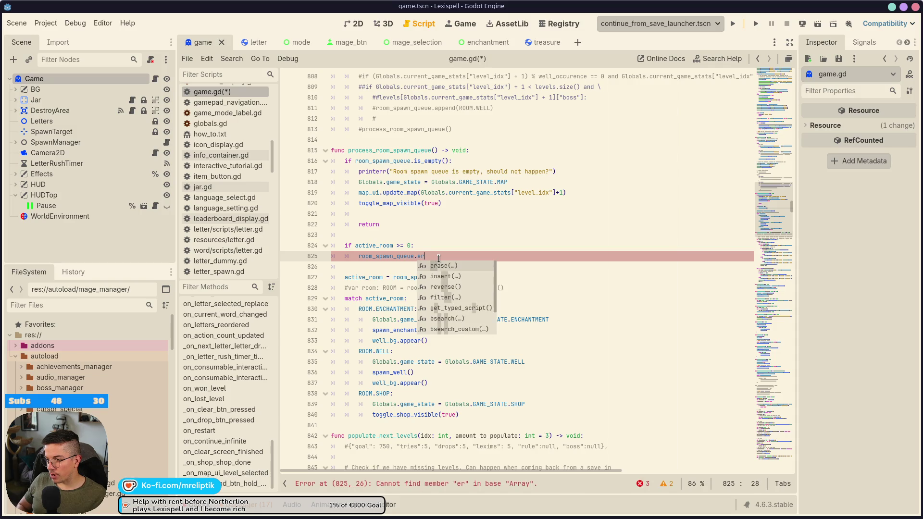
{"action": "key", "text": "Return"}
{"action": "type", "text": "active_room"}
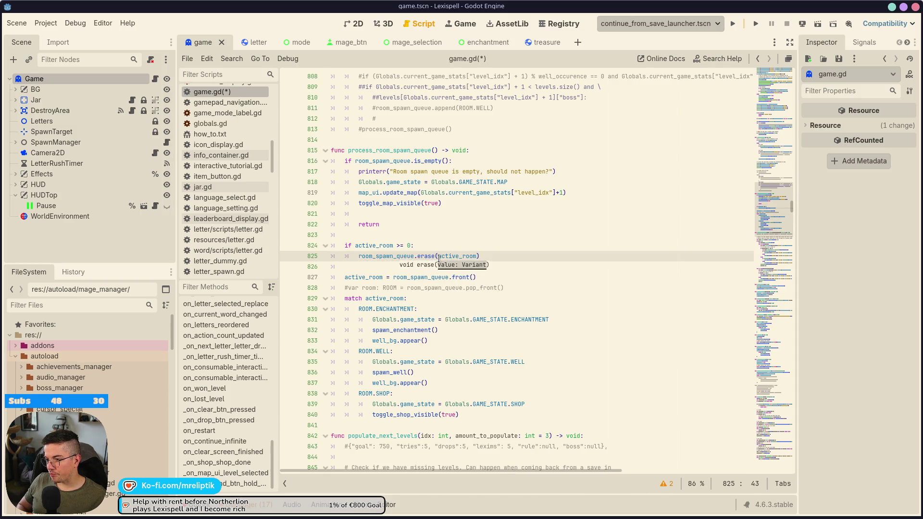
{"action": "key", "text": "ctrl+s"}
Start a comment above the check: 'We went through the queue and we'.
{"action": "left_click", "coordinate": [380, 238]}
{"action": "key", "text": "Return"}
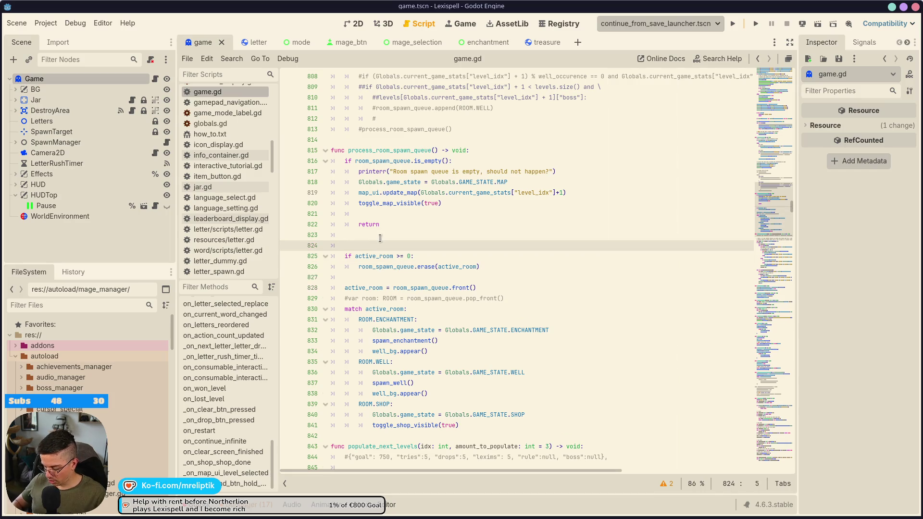
{"action": "type", "text": "#We"}
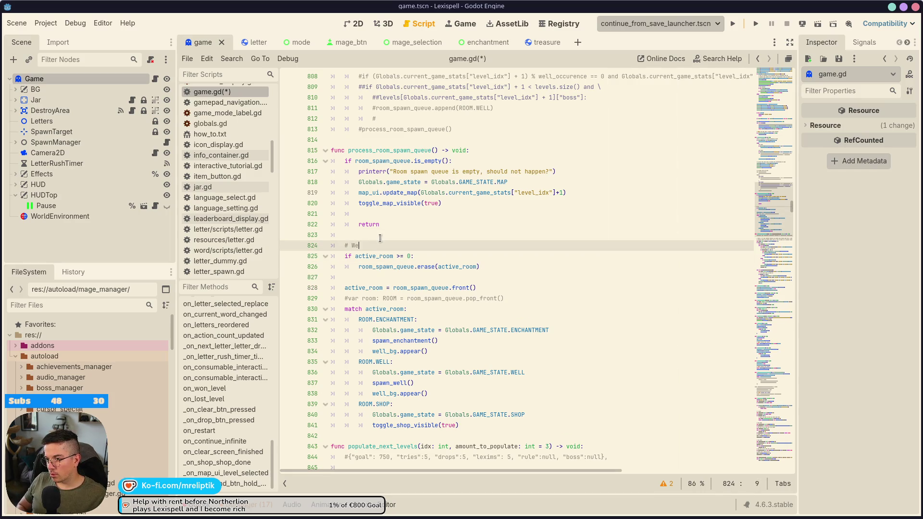
{"action": "type", "text": " went through the queue and we"}
Finish the comment with 'have an active room, remove it from the queue' and save game.gd.
{"action": "key", "text": "BackSpace"}
{"action": "type", "text": "have an active room, remove o"}
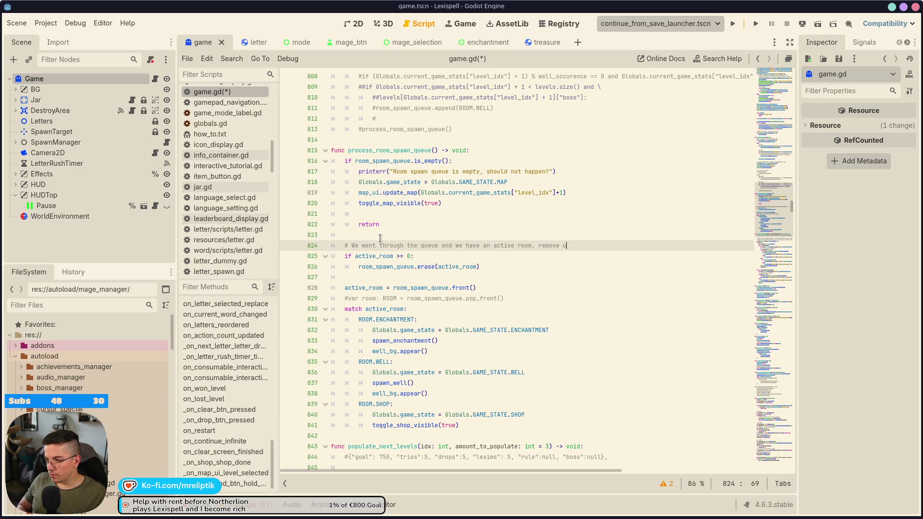
{"action": "key", "text": "BackSpace"}
{"action": "type", "text": "it from the q"}
{"action": "type", "text": "ueue"}
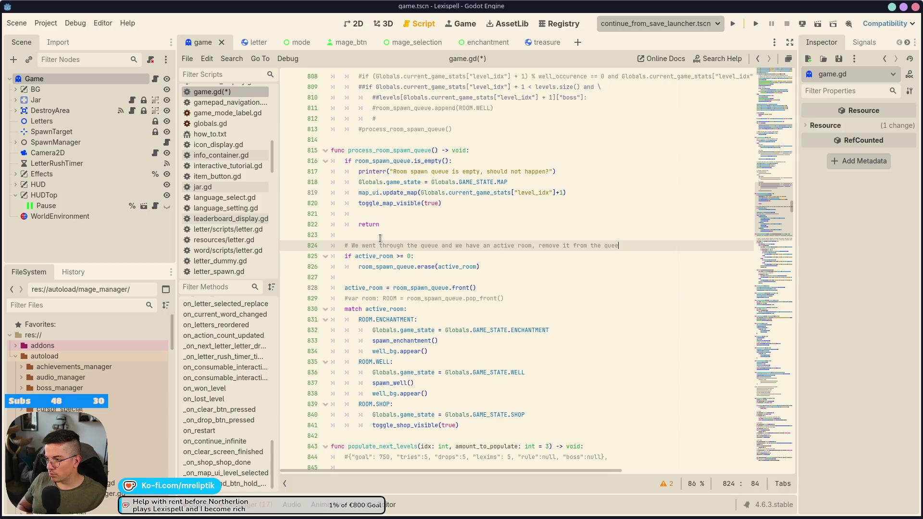
{"action": "key", "text": "ctrl+s"}
{"action": "key", "text": "ctrl+s"}
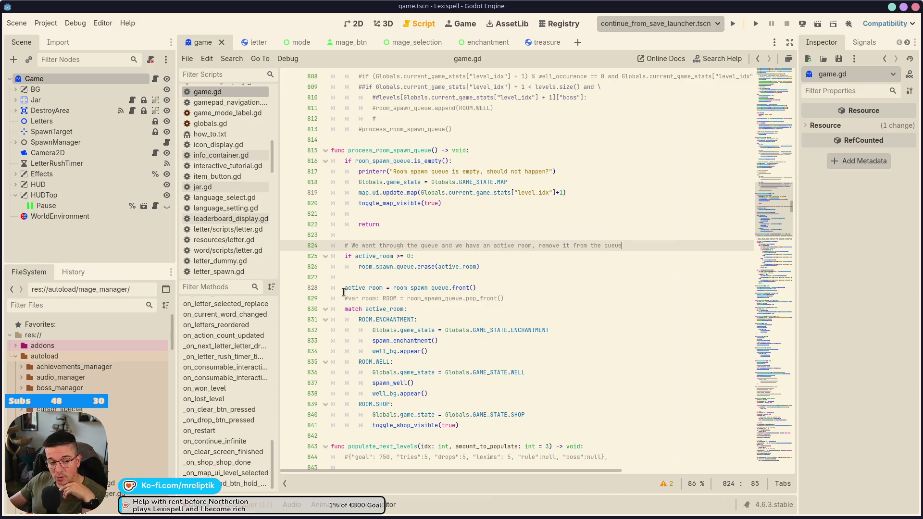
{"action": "double_click", "coordinate": [378, 267]}
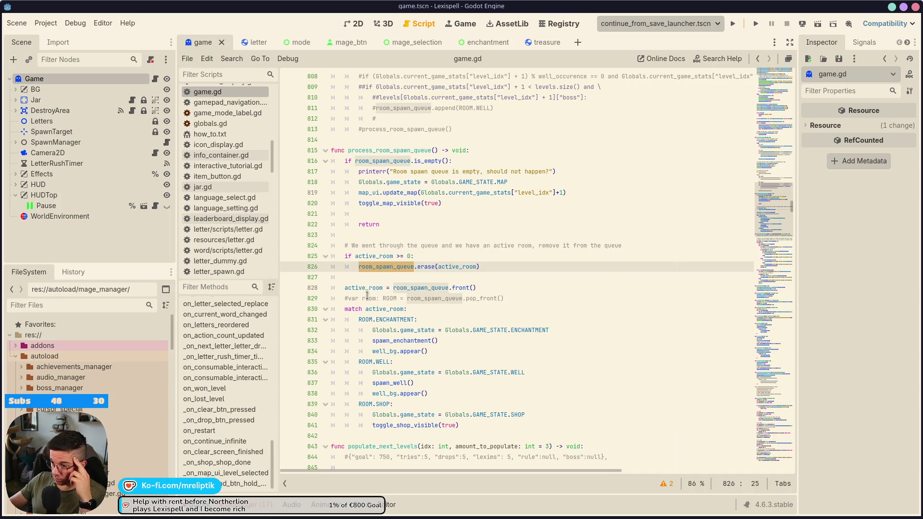
{"action": "double_click", "coordinate": [367, 287]}
{"action": "double_click", "coordinate": [384, 267]}
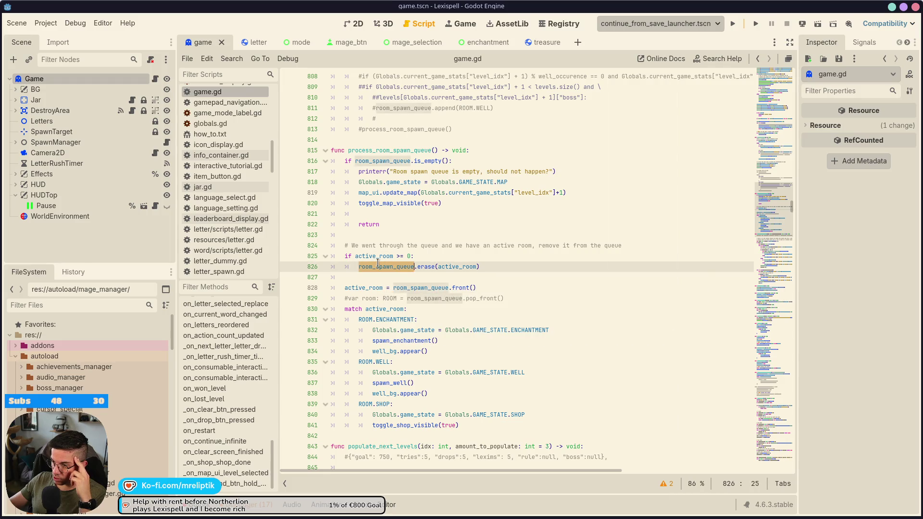
{"action": "left_click", "coordinate": [439, 256]}
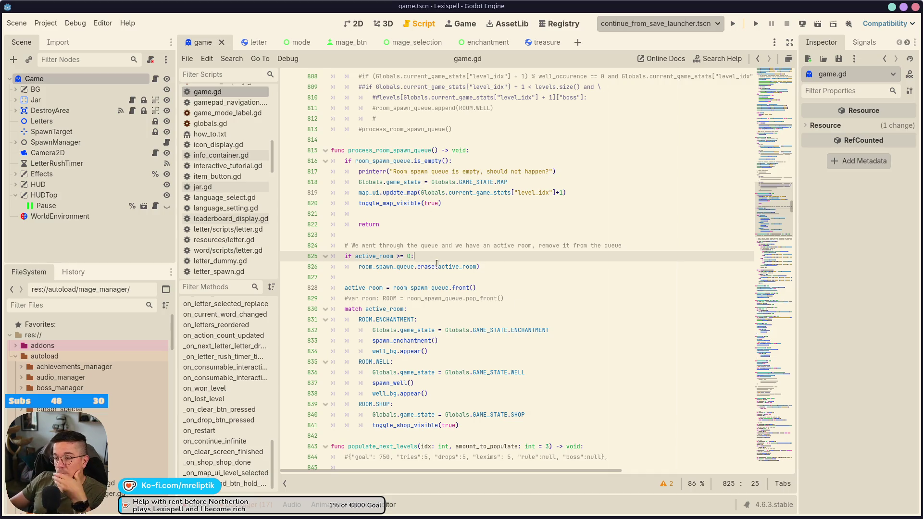
Delete the blank line before return in the empty-queue branch and save.
{"action": "left_click", "coordinate": [399, 234]}
{"action": "left_click", "coordinate": [401, 211]}
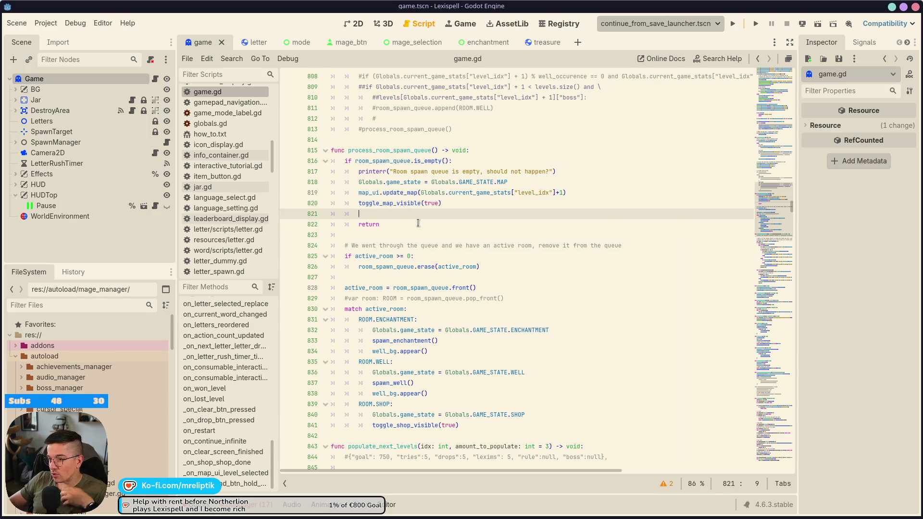
{"action": "key", "text": "ctrl+shift+k"}
{"action": "key", "text": "ctrl+s"}
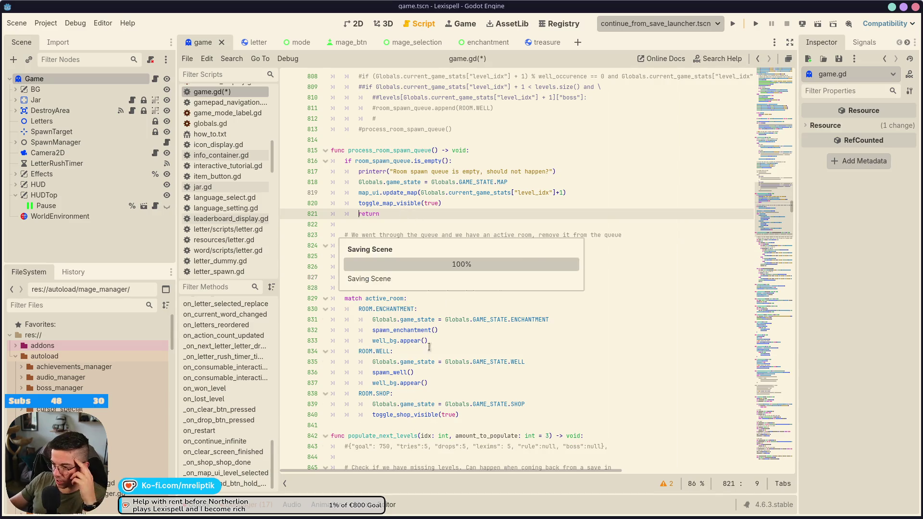
Review the uses of room_spawn_queue and active_room through process_room_spawn_queue's erase and match code.
{"action": "left_click", "coordinate": [465, 258]}
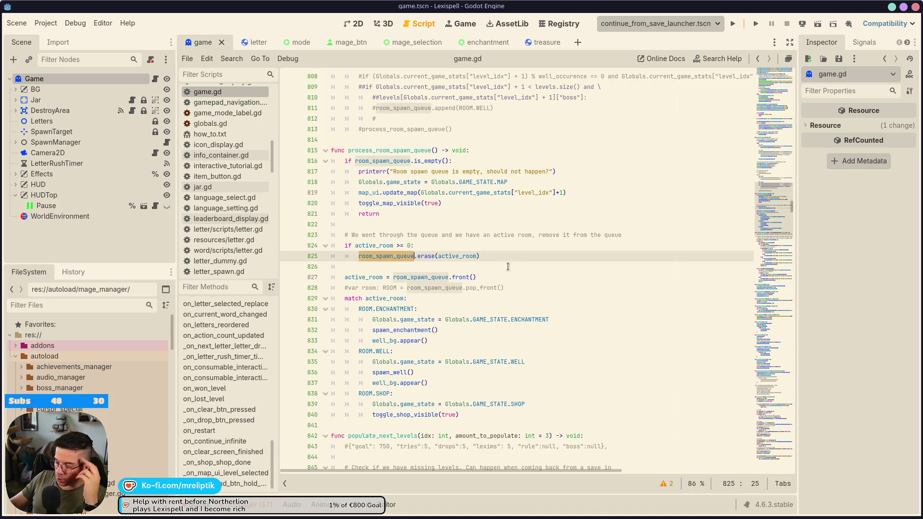
{"action": "double_click", "coordinate": [376, 257]}
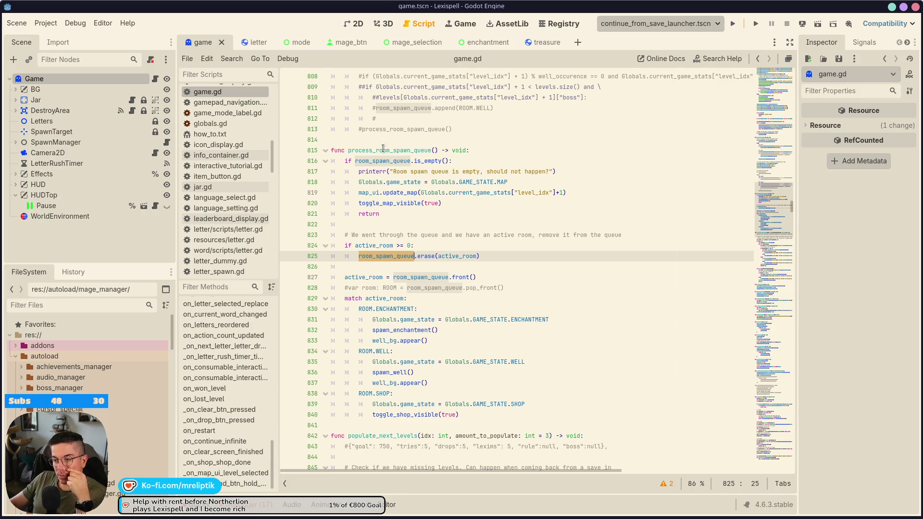
{"action": "double_click", "coordinate": [368, 246]}
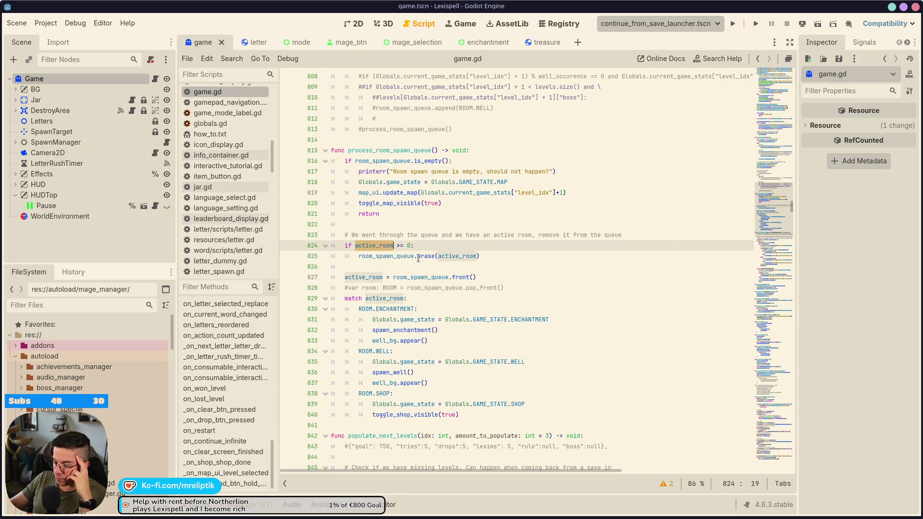
{"action": "double_click", "coordinate": [392, 256]}
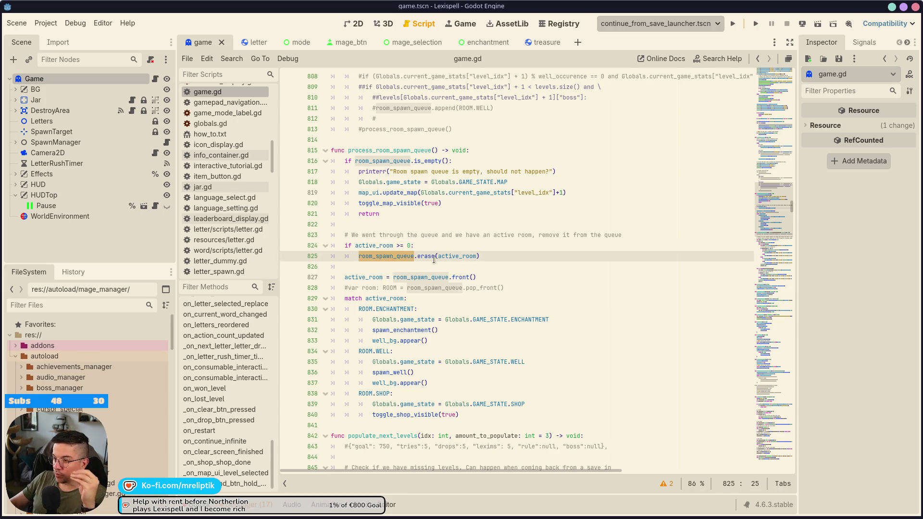
{"action": "double_click", "coordinate": [457, 256]}
{"action": "left_click", "coordinate": [386, 261]}
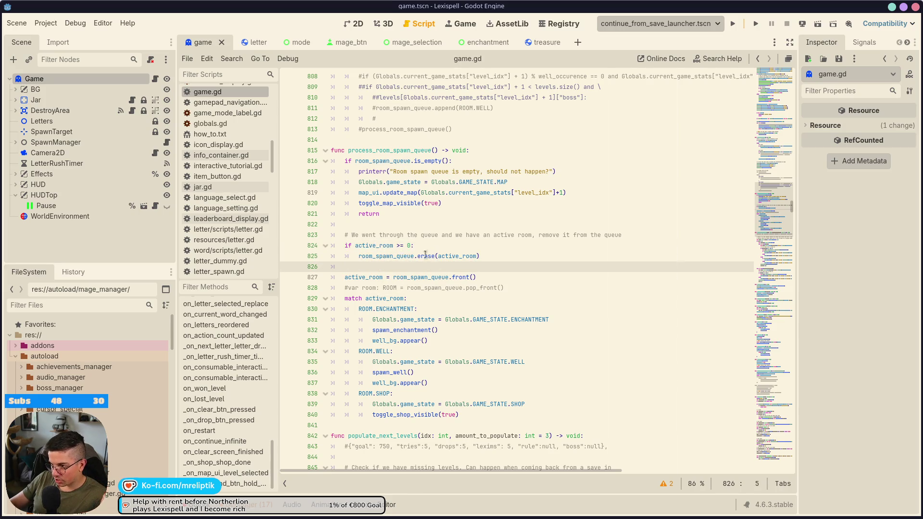
{"action": "double_click", "coordinate": [391, 256]}
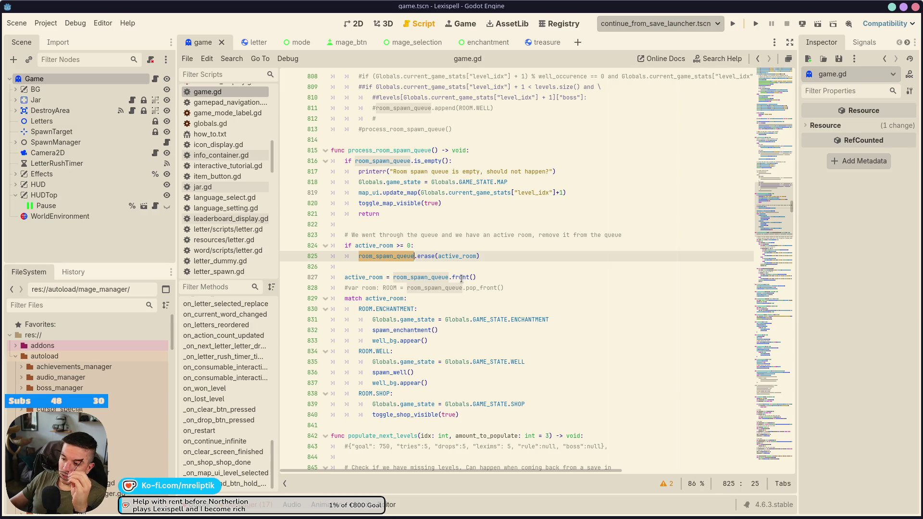
{"action": "mouse_move", "coordinate": [461, 279]}
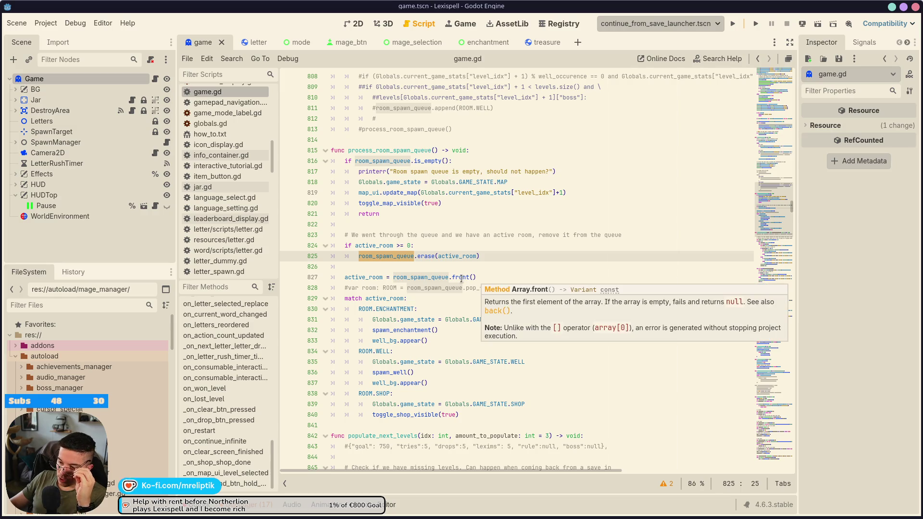
{"action": "double_click", "coordinate": [375, 278]}
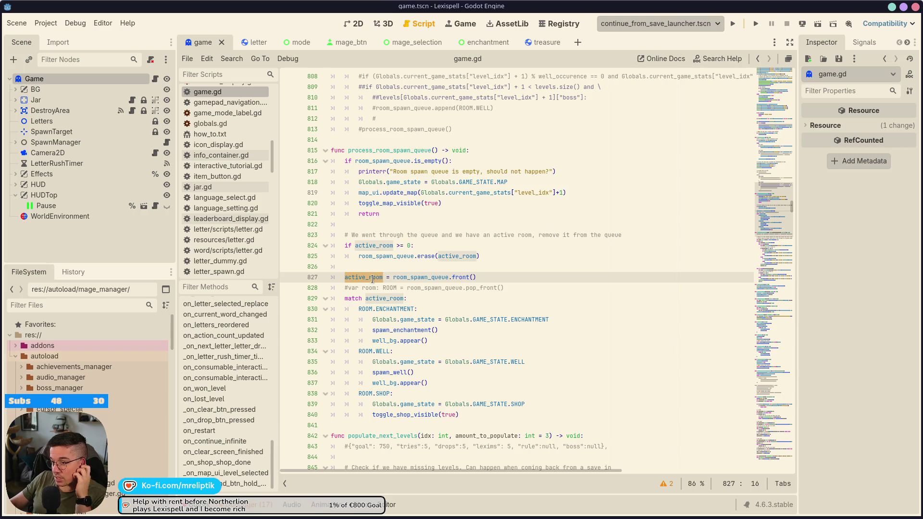
{"action": "mouse_move", "coordinate": [372, 279]}
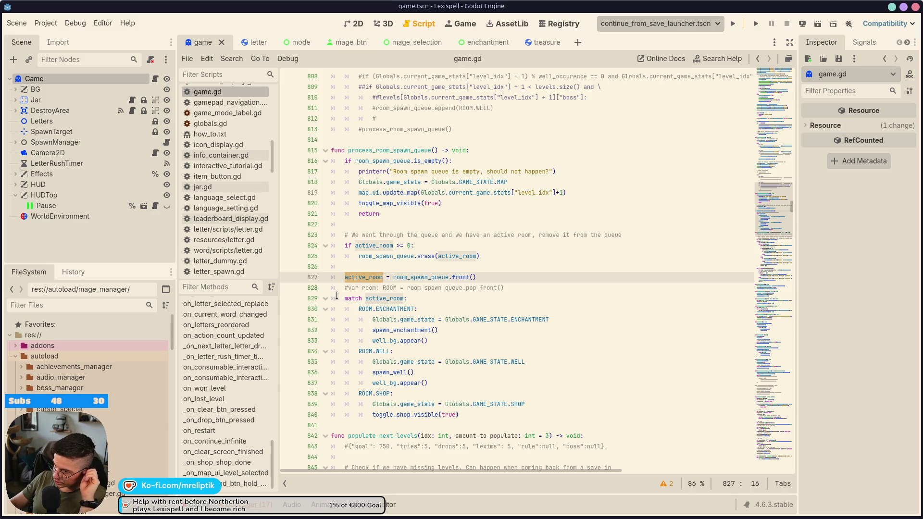
{"action": "double_click", "coordinate": [416, 277]}
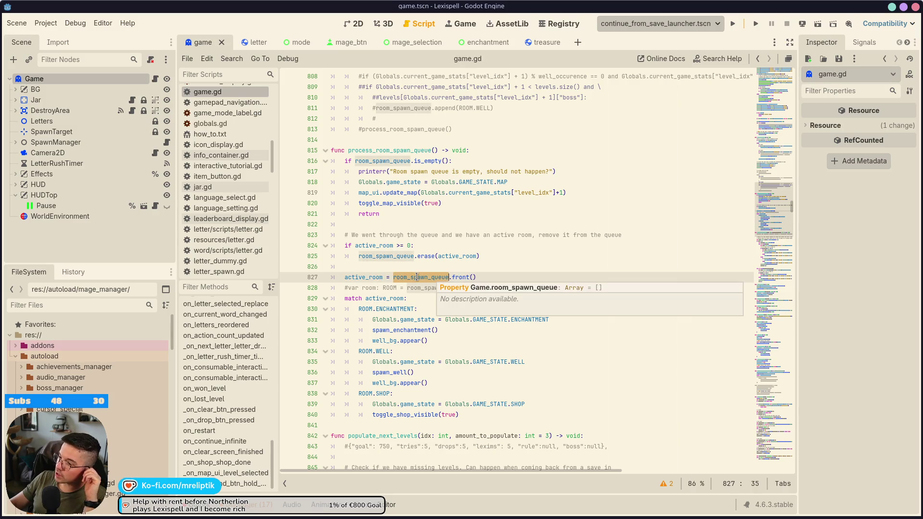
{"action": "left_click", "coordinate": [486, 414]}
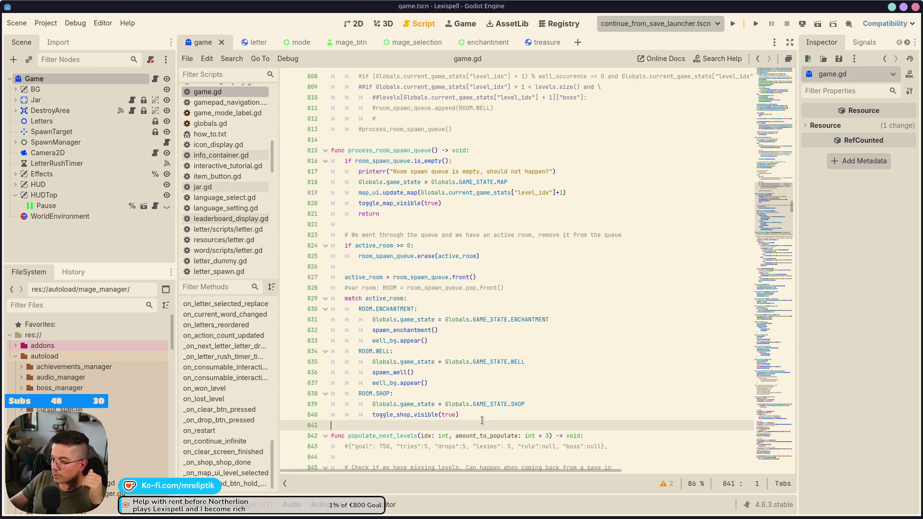
Add an 'if room_spawn_queue.is_empty():' check that sets active_room = -1, and save game.gd.
{"action": "key", "text": "Return"}
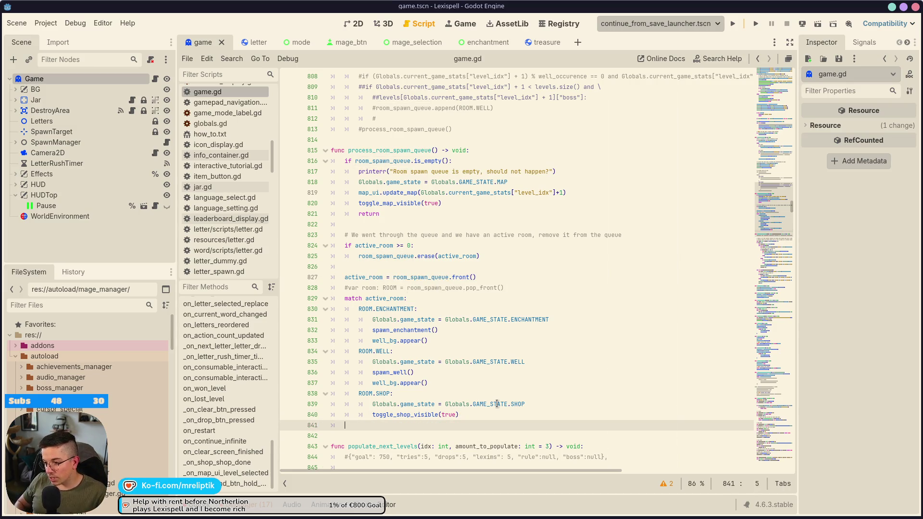
{"action": "key", "text": "Return"}
{"action": "type", "text": "if room"}
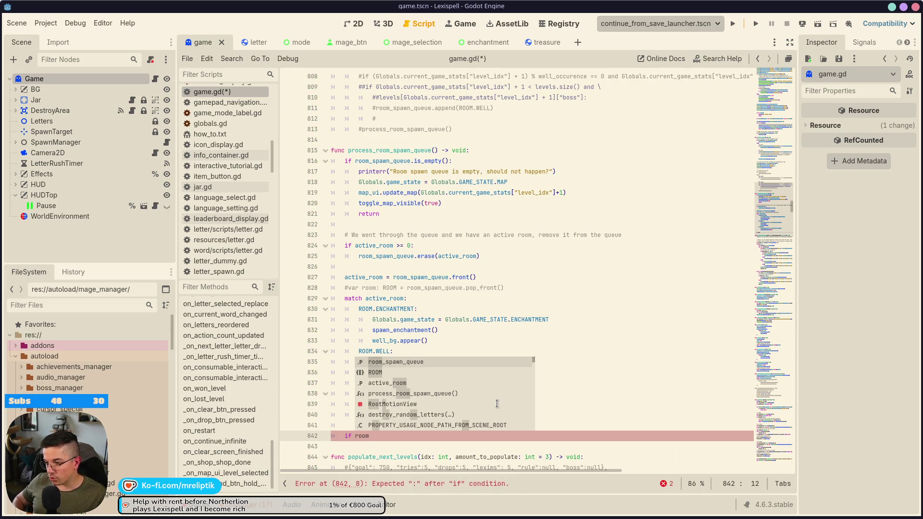
{"action": "key", "text": "Return"}
{"action": "type", "text": "is"}
{"action": "key", "text": "Return"}
{"action": "key", "text": "Return"}
{"action": "type", "text": "acti"}
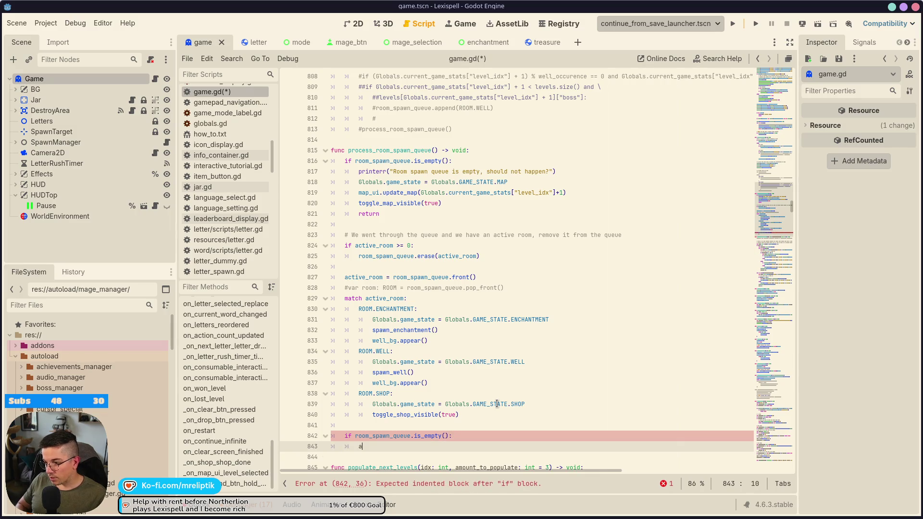
{"action": "key", "text": "Return"}
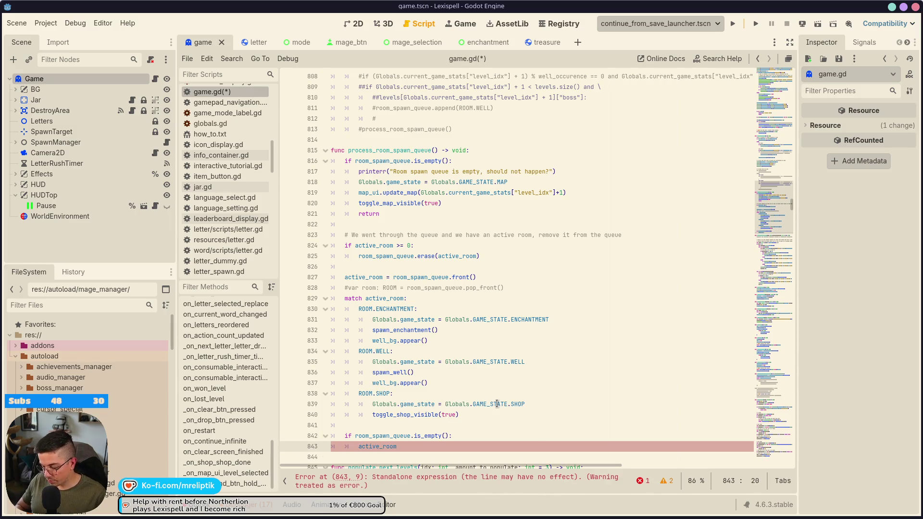
{"action": "type", "text": " = -1"}
{"action": "key", "text": "ctrl+s"}
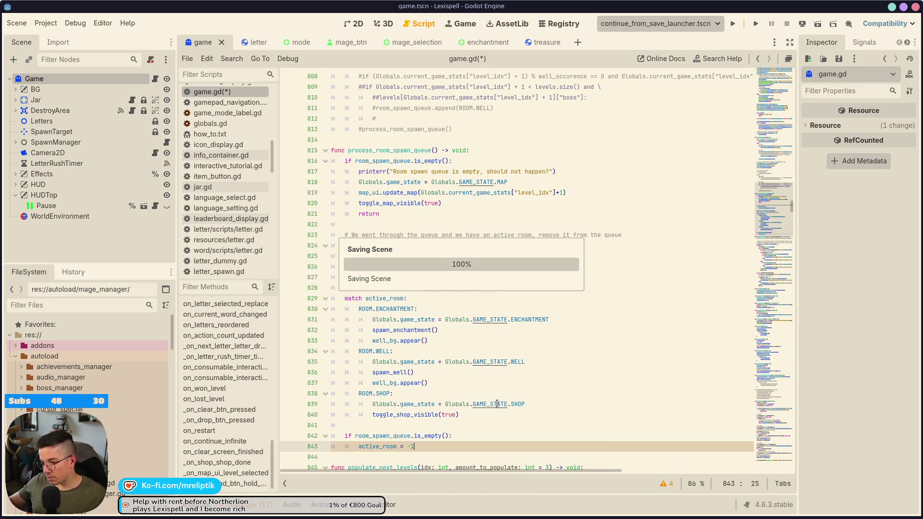
Add the comment '# Queue is cleared, clear the active room' above the check and save.
{"action": "left_click", "coordinate": [440, 427]}
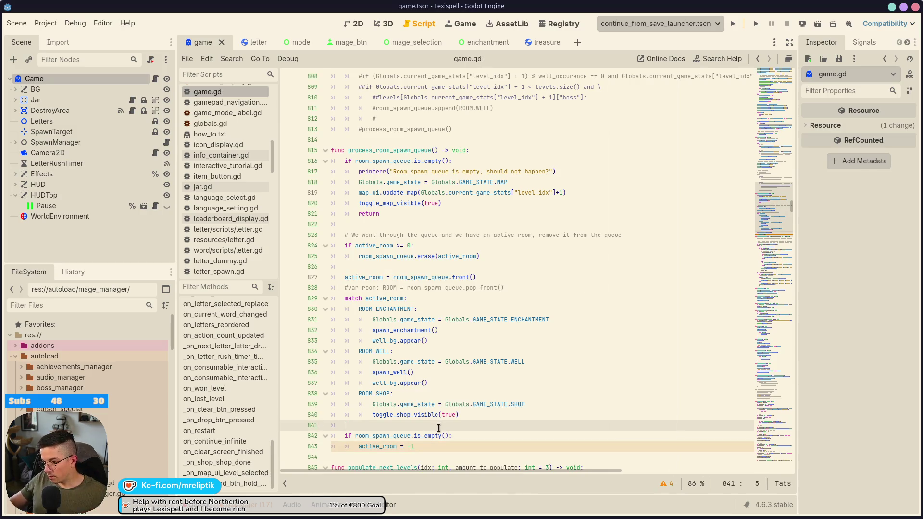
{"action": "key", "text": "Return"}
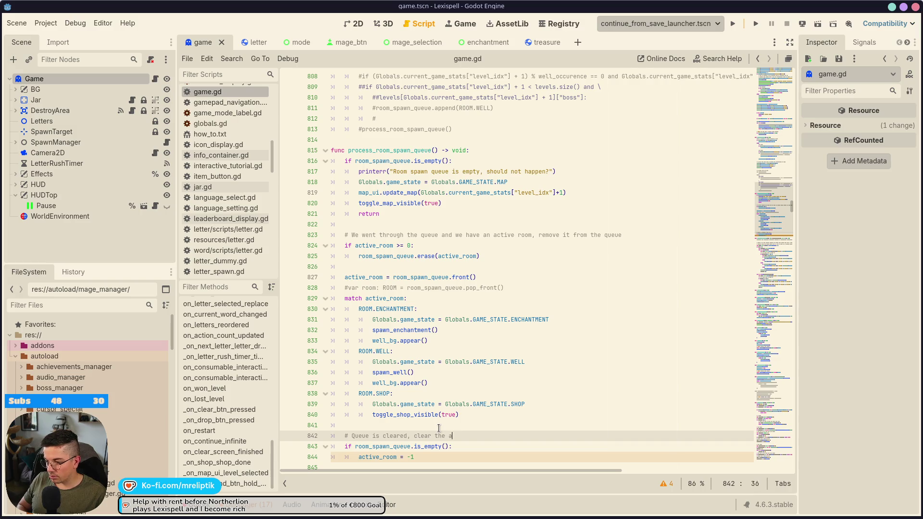
{"action": "key", "text": "ctrl+s"}
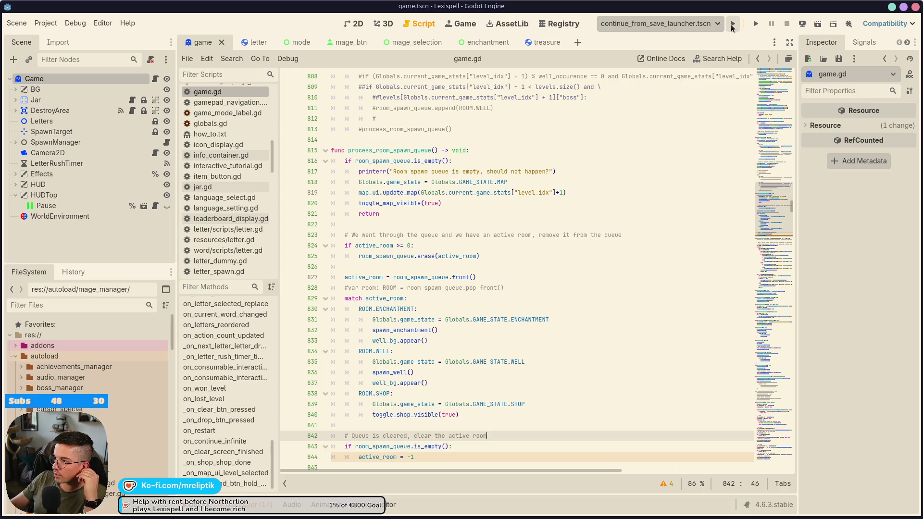
Run the game from the continue_from_save_launcher.tscn scene.
{"action": "left_click", "coordinate": [703, 25]}
{"action": "left_click", "coordinate": [702, 24]}
{"action": "left_click", "coordinate": [733, 24]}
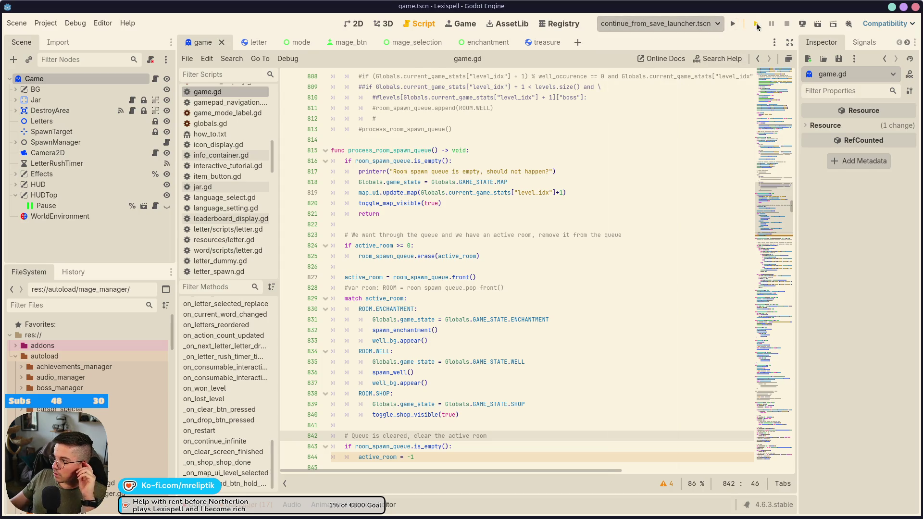
From the title screen, start a new run at Chapter 1.
{"action": "mouse_move", "coordinate": [347, 518]}
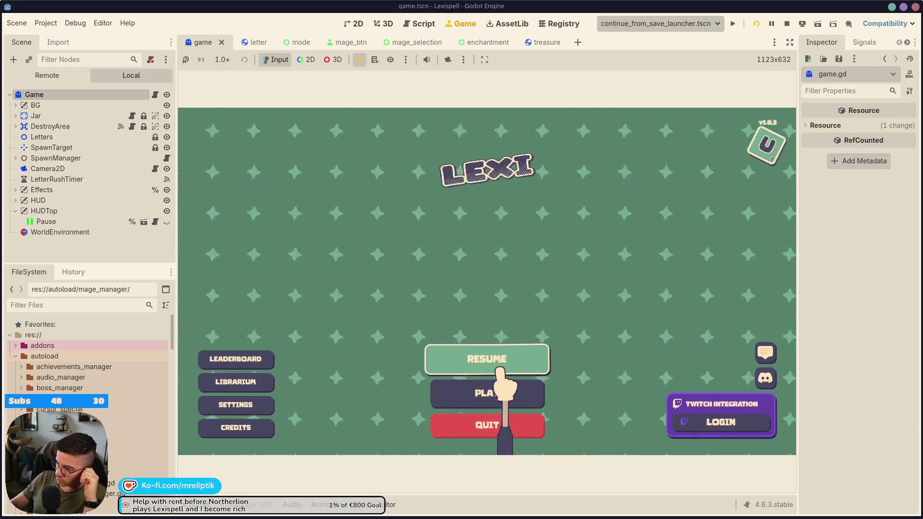
{"action": "left_click", "coordinate": [486, 392]}
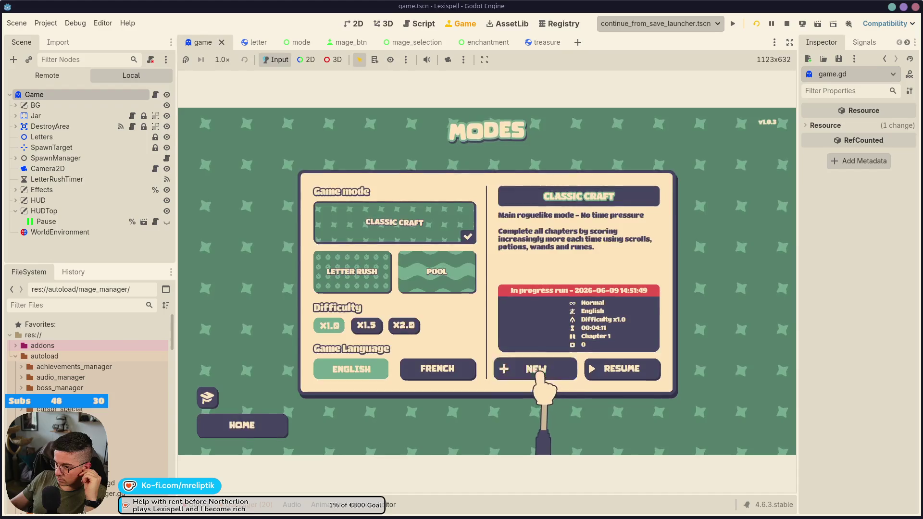
{"action": "left_click", "coordinate": [539, 373]}
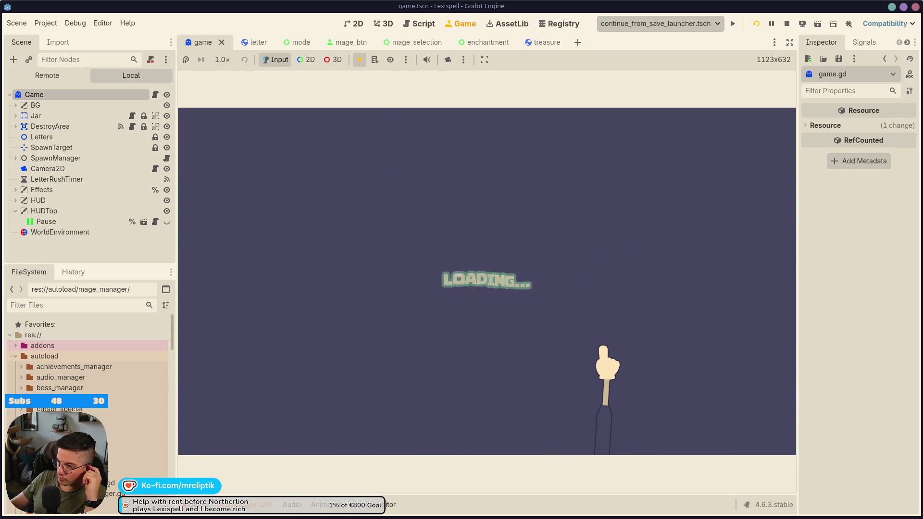
{"action": "left_click", "coordinate": [380, 319]}
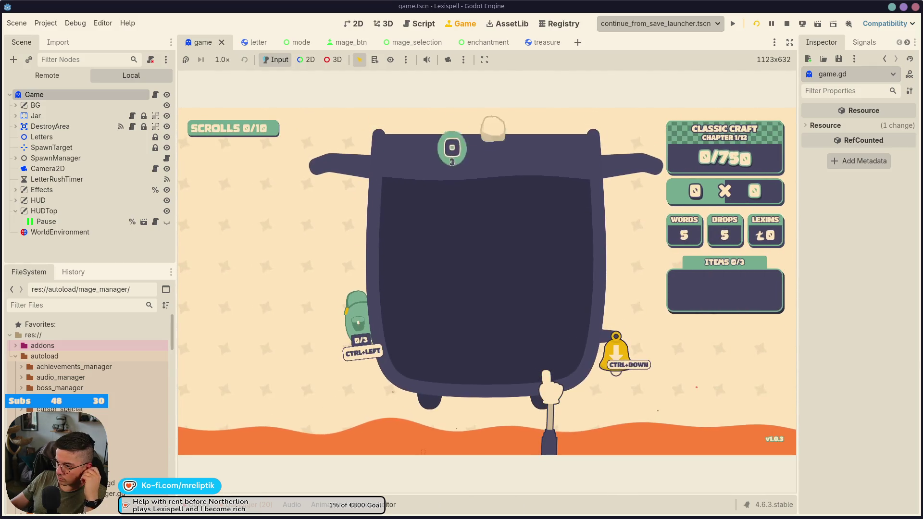
Drop tiles into the jar, stash the $ and star tiles in the pouch, and submit RUN.
{"action": "left_click", "coordinate": [618, 366]}
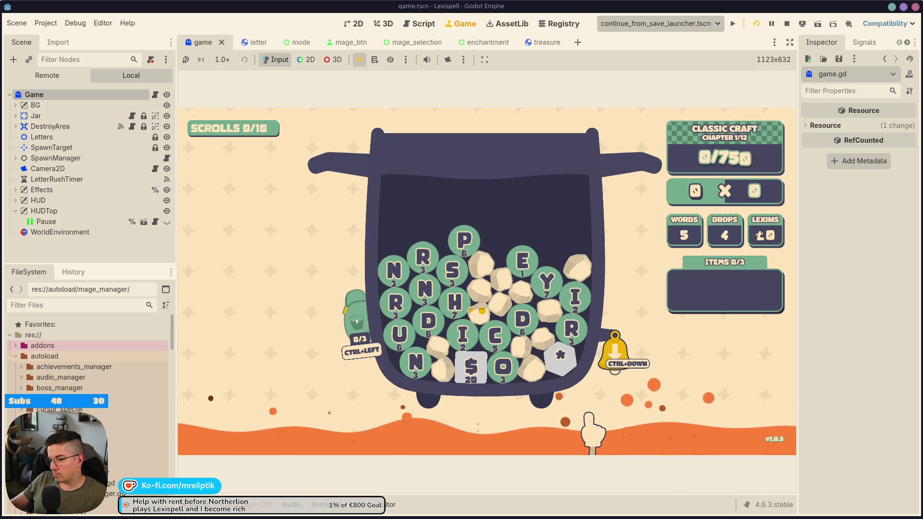
{"action": "left_click", "coordinate": [400, 306]}
{"action": "left_click", "coordinate": [407, 310]}
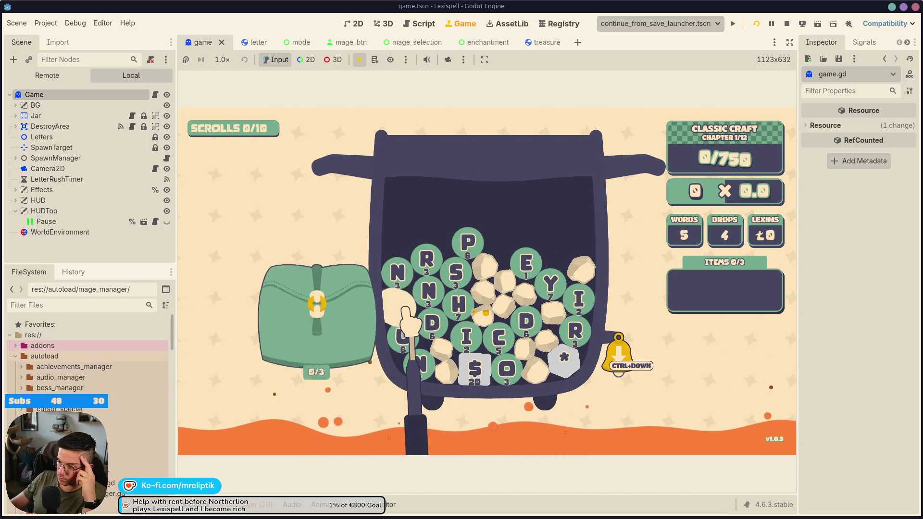
{"action": "left_click", "coordinate": [474, 367]}
{"action": "left_click", "coordinate": [571, 368]}
{"action": "left_click", "coordinate": [399, 311]}
{"action": "left_click", "coordinate": [403, 341]}
{"action": "left_click", "coordinate": [422, 366]}
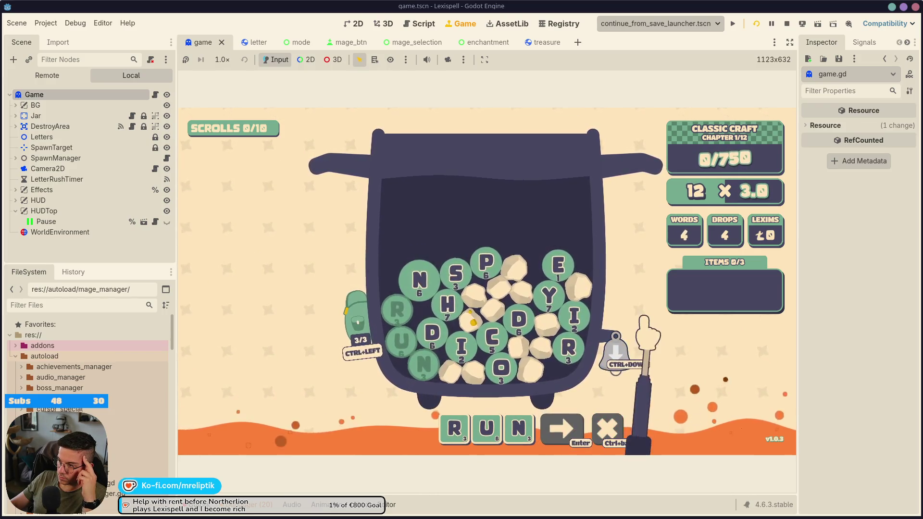
{"action": "key", "text": "Return"}
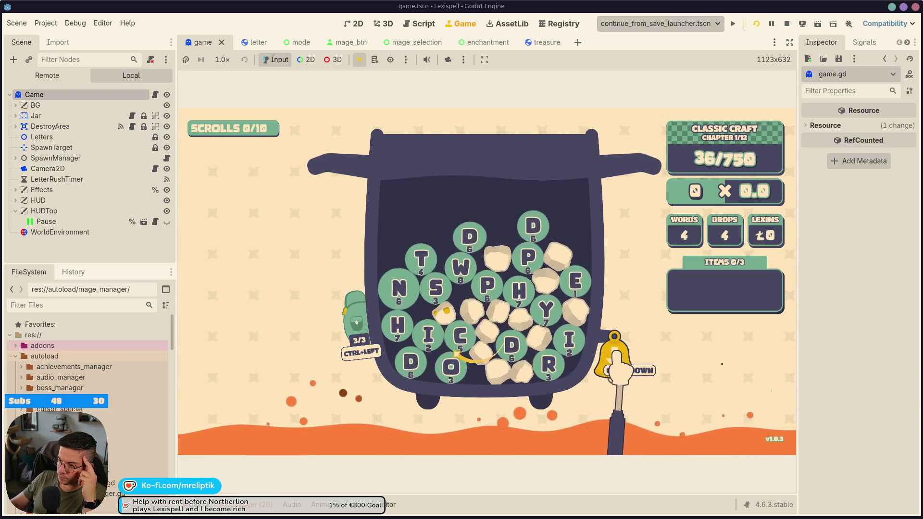
Drop another batch of tiles and submit the word WORST using the gold T.
{"action": "left_click", "coordinate": [614, 359]}
{"action": "type", "text": "WO"}
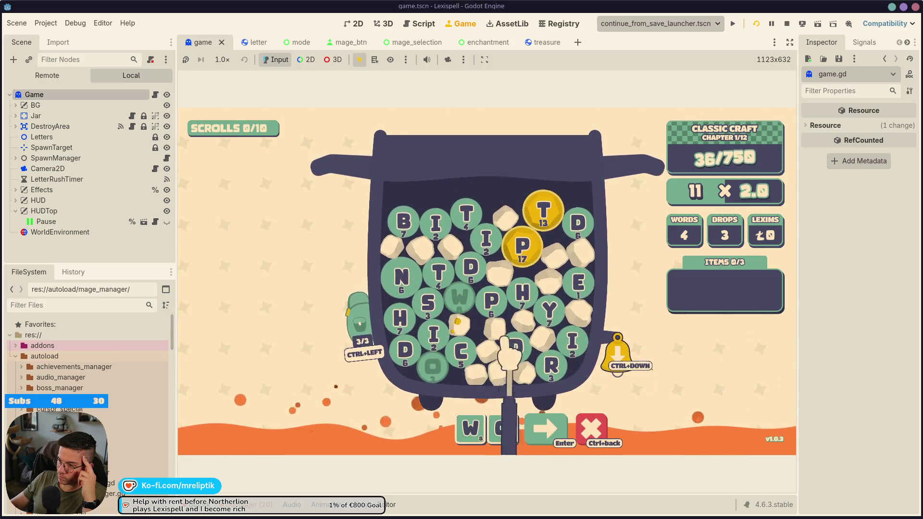
{"action": "type", "text": "rs"}
{"action": "left_click", "coordinate": [440, 276]}
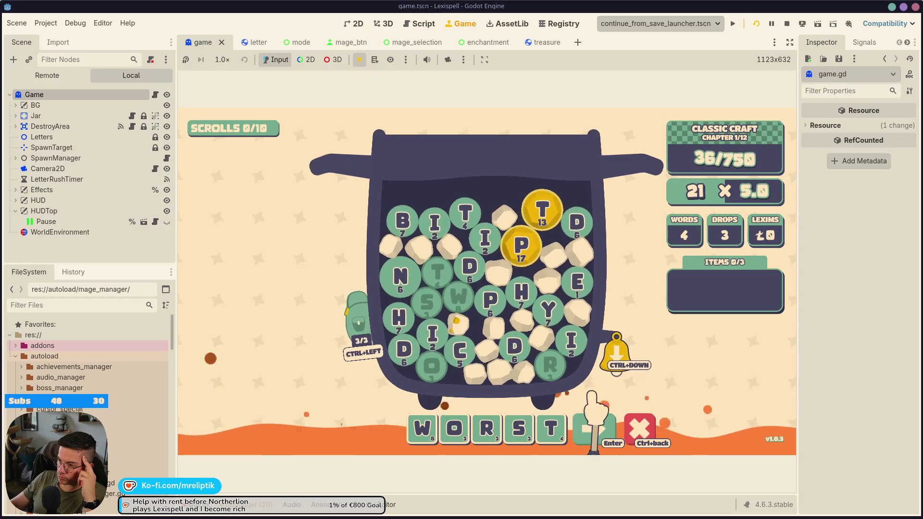
{"action": "left_click", "coordinate": [556, 211]}
{"action": "key", "text": "Return"}
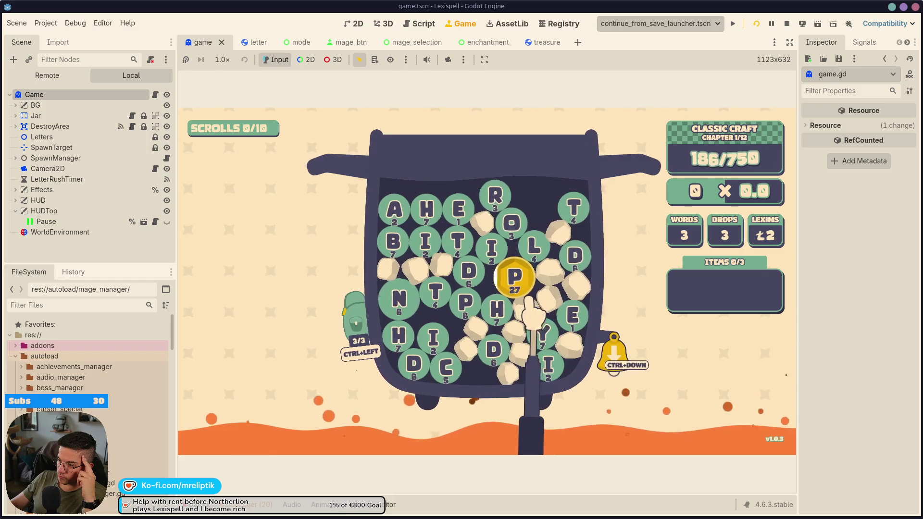
Spell PHILO, then clear the word and select the gold P tile.
{"action": "left_click", "coordinate": [499, 310]}
{"action": "left_click", "coordinate": [493, 248]}
{"action": "left_click", "coordinate": [535, 245]}
{"action": "left_click", "coordinate": [513, 222]}
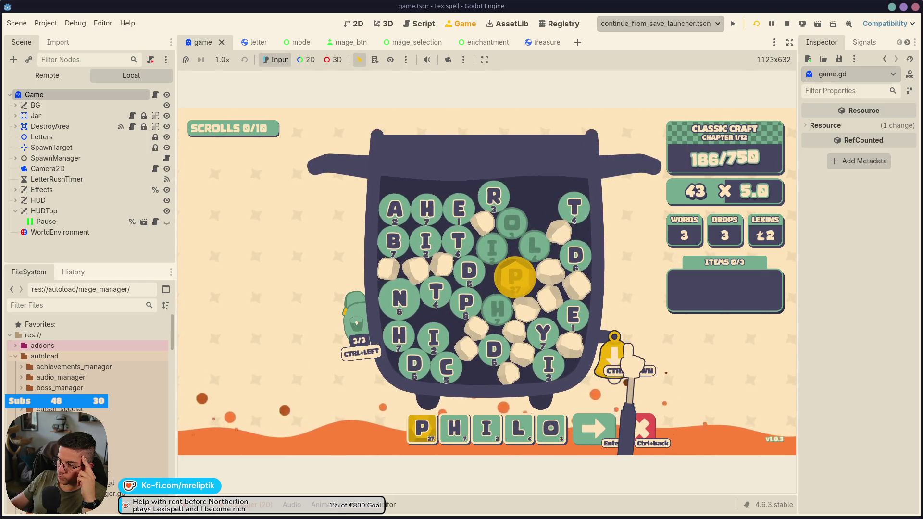
{"action": "key", "text": "BackSpace"}
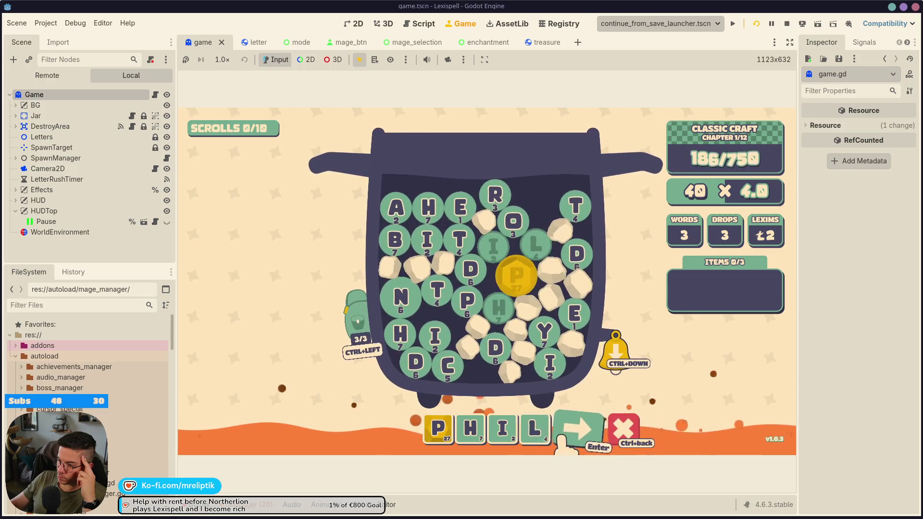
{"action": "key", "text": "ctrl+BackSpace"}
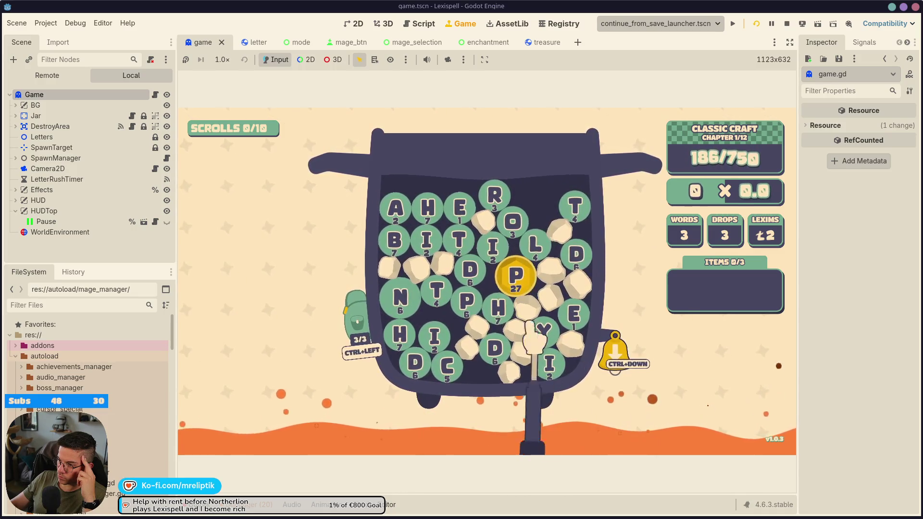
{"action": "left_click", "coordinate": [510, 274]}
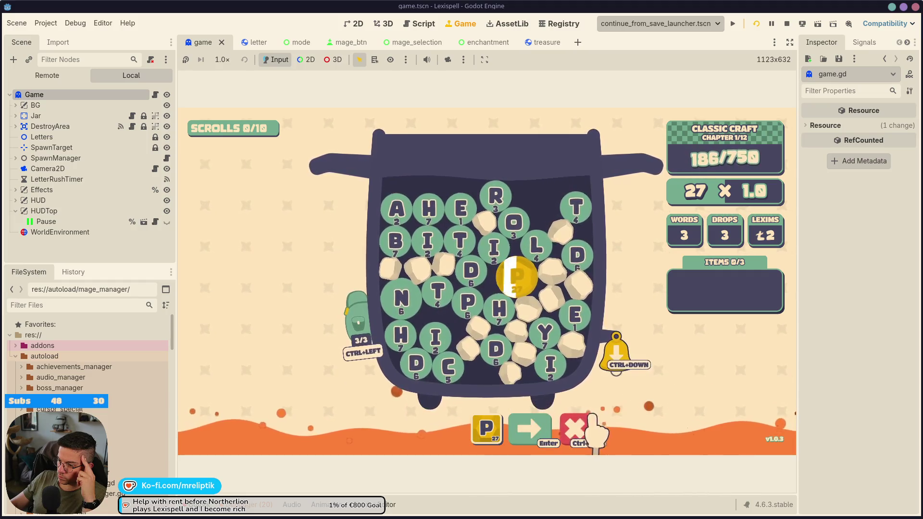
Run 'get_word 10' in the dev console, then type and submit ABHORENCE.
{"action": "key", "text": "grave"}
{"action": "type", "text": "get_word 10"}
{"action": "key", "text": "Return"}
{"action": "key", "text": "grave"}
{"action": "key", "text": "BackSpace"}
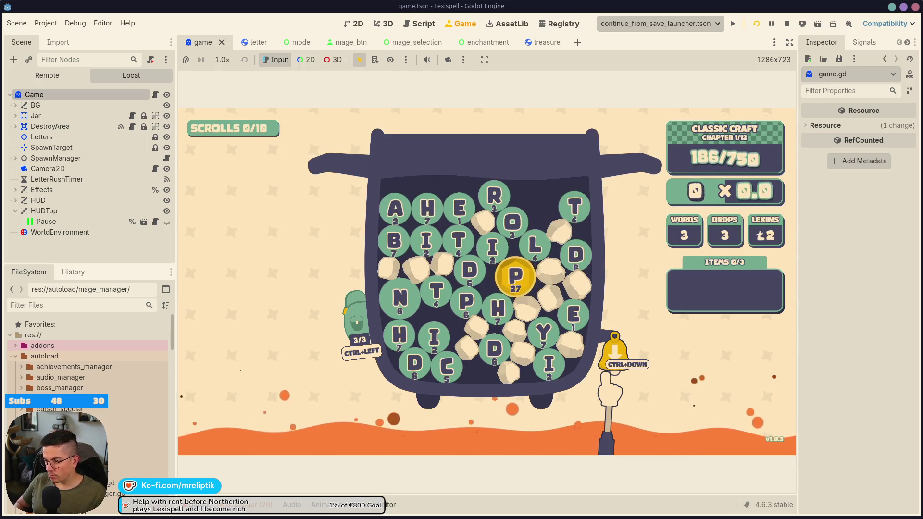
{"action": "type", "text": "abhore"}
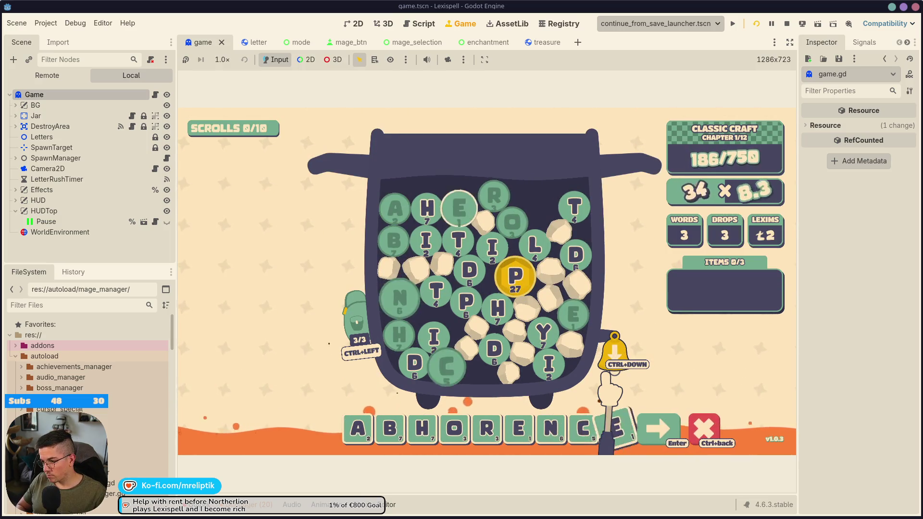
{"action": "key", "text": "Return"}
Spawn an extra R with the console letter command and submit ABHORRENCE.
{"action": "key", "text": "grave"}
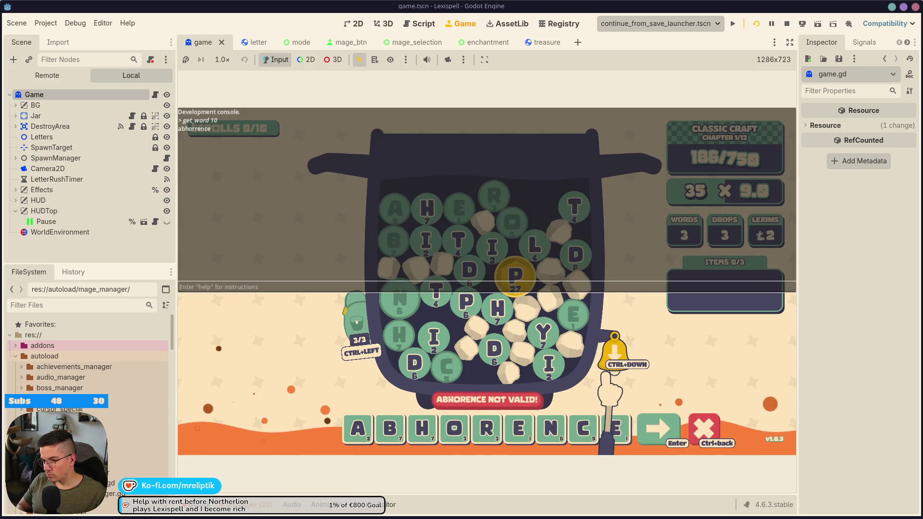
{"action": "key", "text": "grave"}
{"action": "key", "text": "BackSpace"}
{"action": "key", "text": "BackSpace"}
{"action": "key", "text": "BackSpace"}
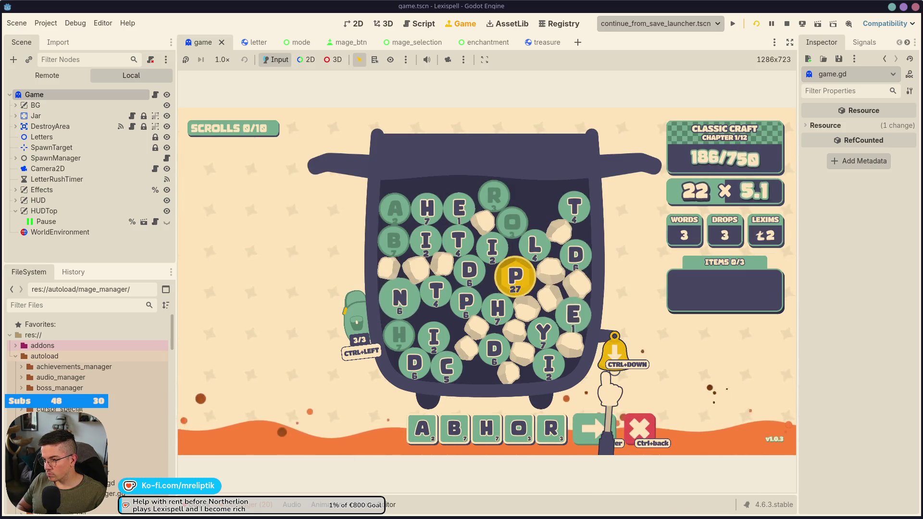
{"action": "key", "text": "grave"}
{"action": "type", "text": "lett"}
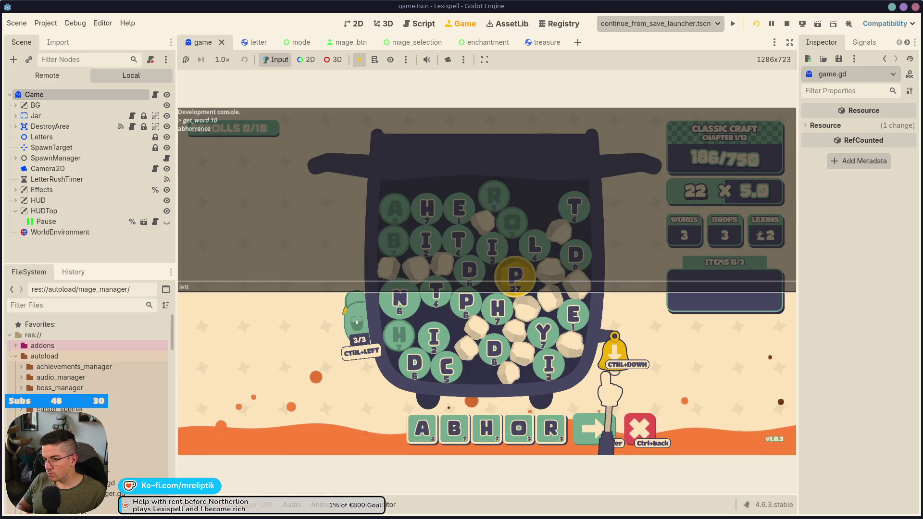
{"action": "key", "text": "Return"}
{"action": "key", "text": "grave"}
{"action": "type", "text": "rence"}
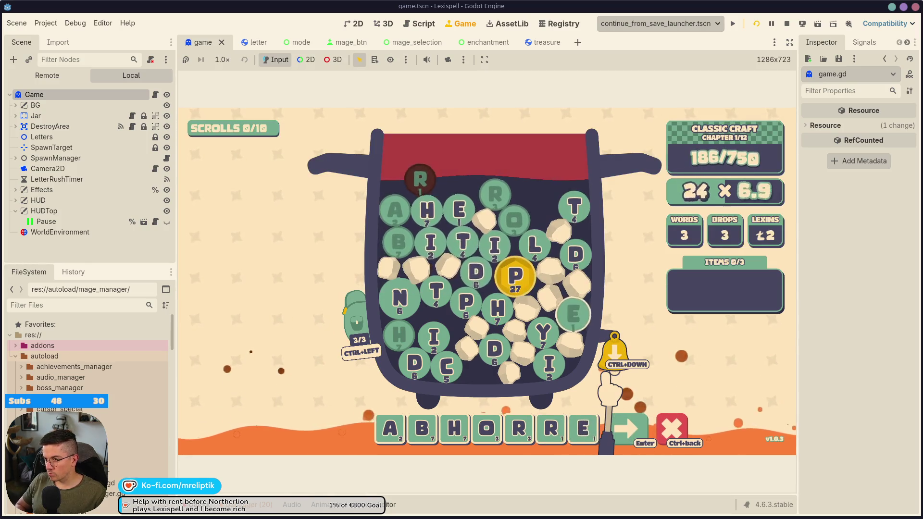
{"action": "key", "text": "Return"}
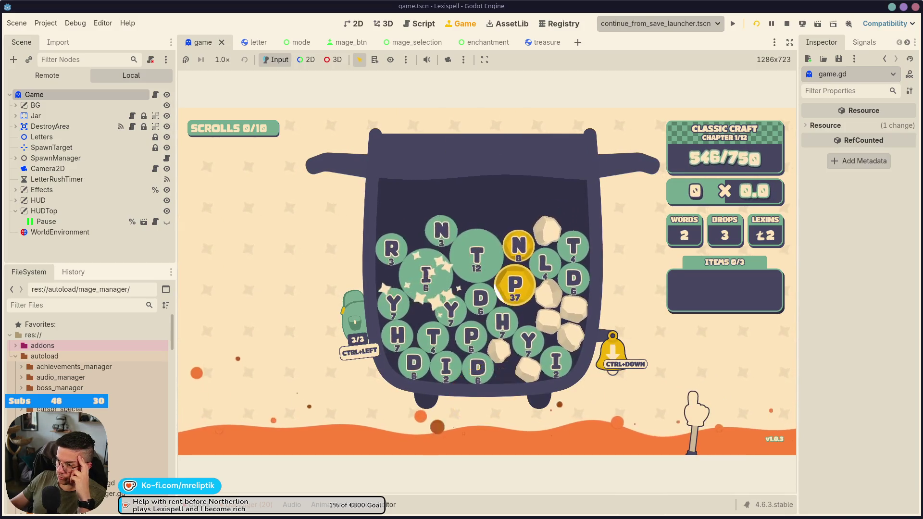
Drop a new batch, rerun the letter command, and submit ACRINDOLIN for scoring.
{"action": "left_click", "coordinate": [621, 360]}
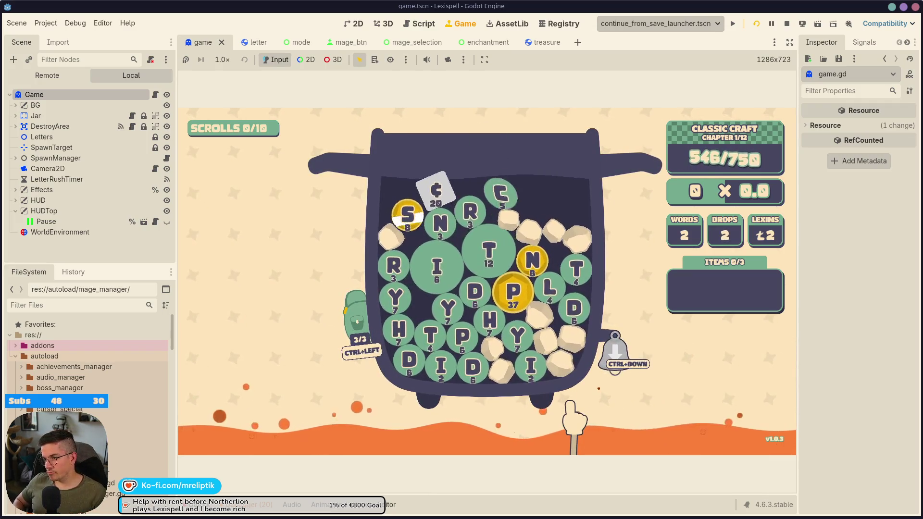
{"action": "key", "text": "grave"}
{"action": "key", "text": "Up"}
{"action": "key", "text": "Return"}
{"action": "key", "text": "Escape"}
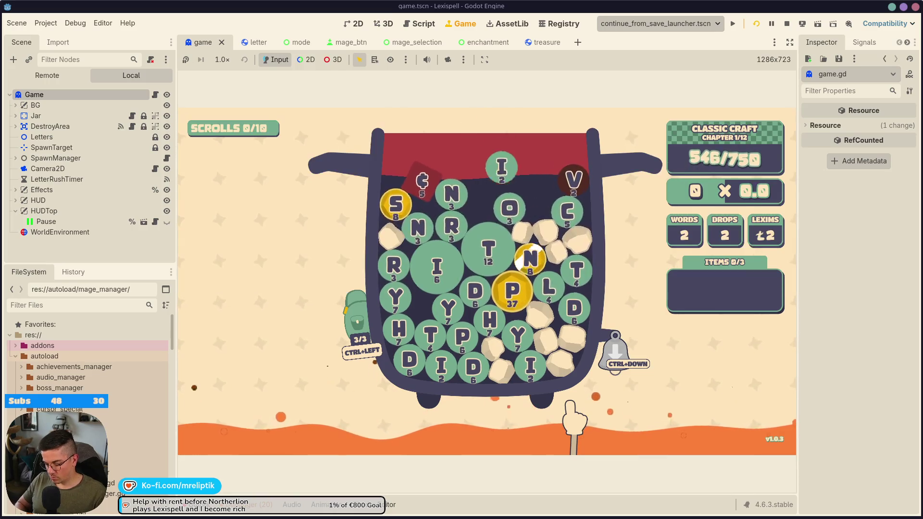
{"action": "type", "text": "acrindolin"}
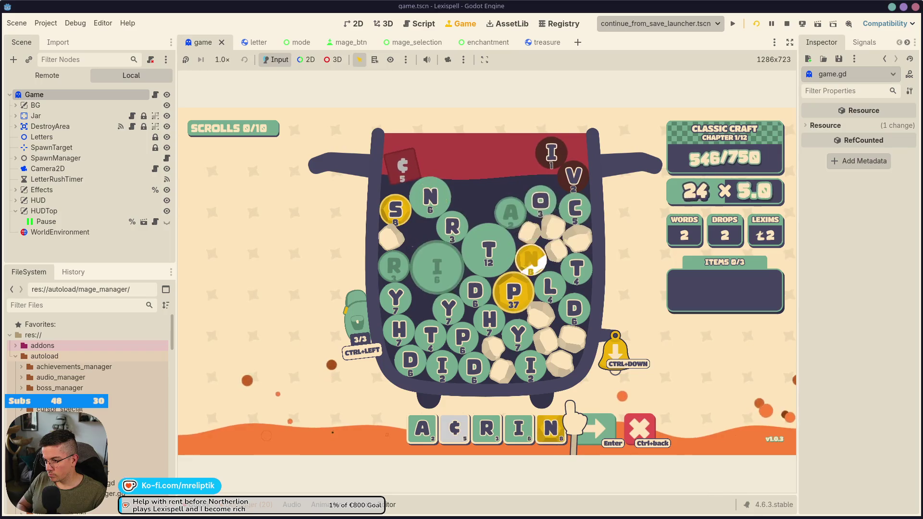
{"action": "key", "text": "Return"}
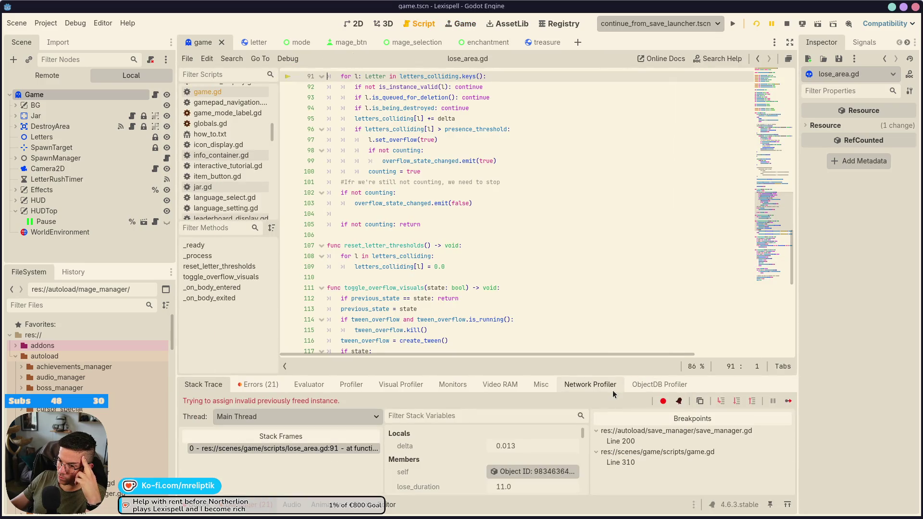
Continue past two breaks, remove the line 200 breakpoint in save_manager.gd, and resume the game.
{"action": "scroll", "coordinate": [453, 287], "scroll_direction": "up", "scroll_amount": 3}
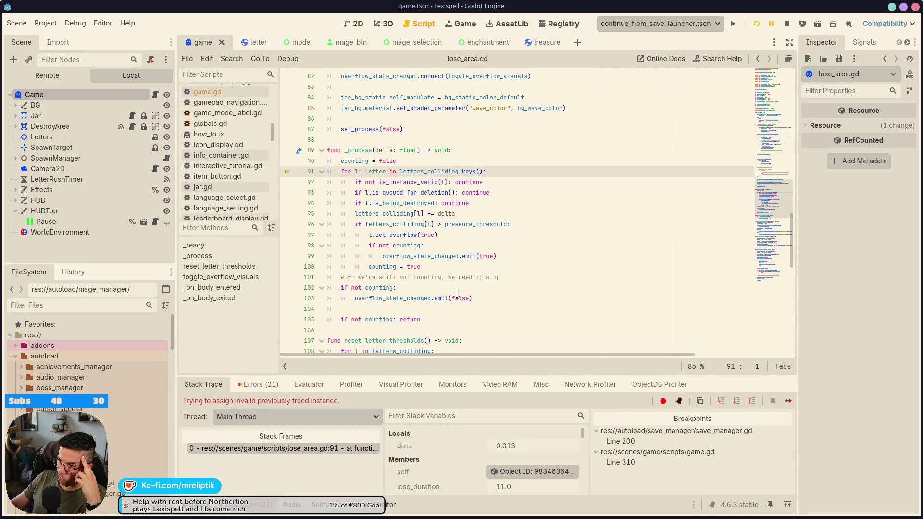
{"action": "left_click", "coordinate": [789, 401]}
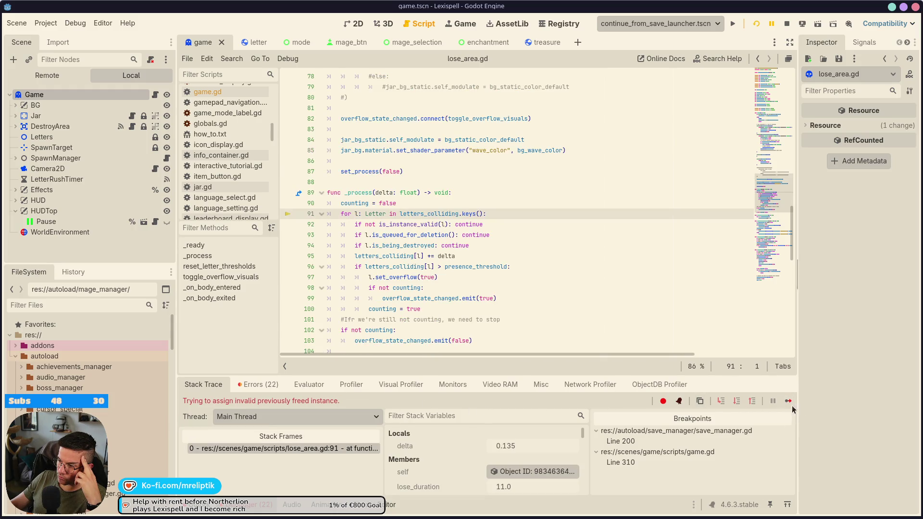
{"action": "left_click", "coordinate": [789, 401]}
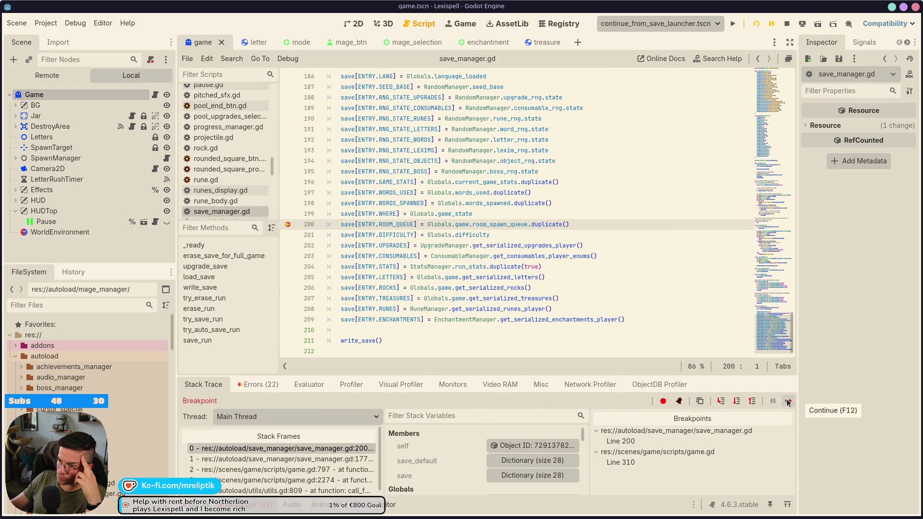
{"action": "left_click", "coordinate": [288, 225]}
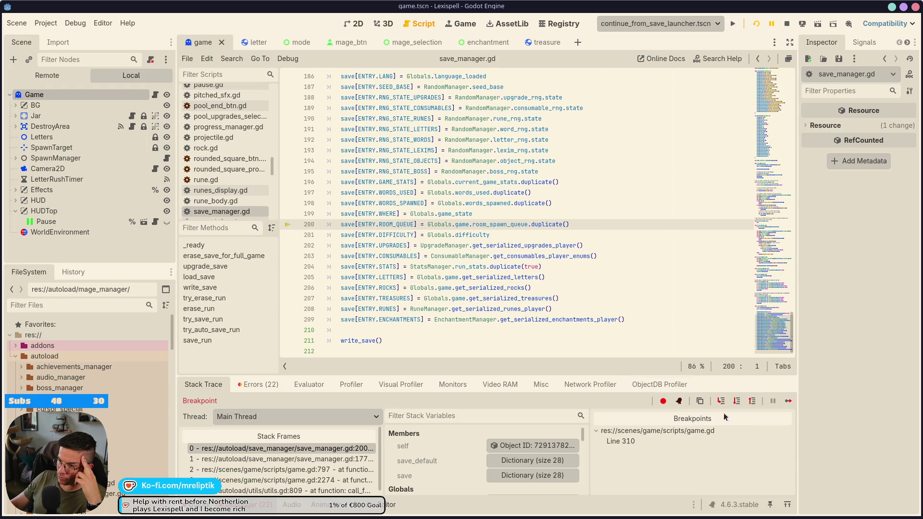
{"action": "mouse_move", "coordinate": [501, 223]}
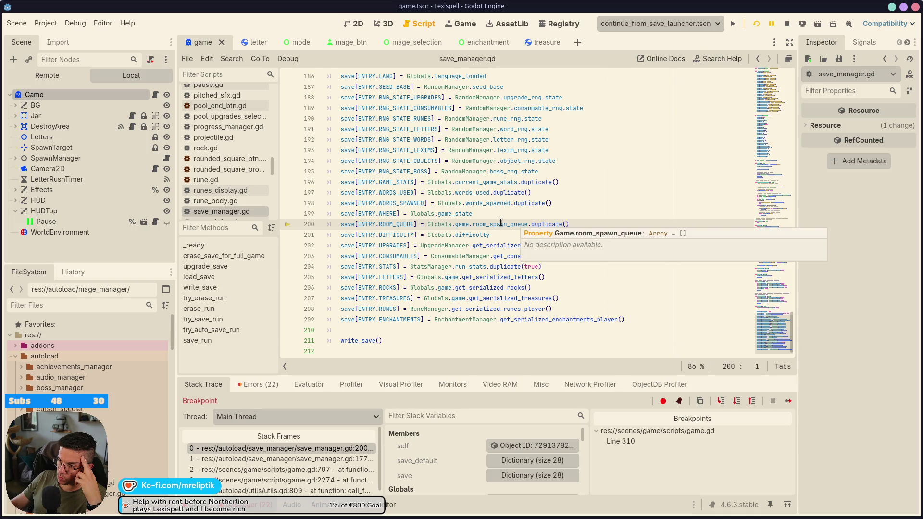
{"action": "left_click", "coordinate": [788, 402]}
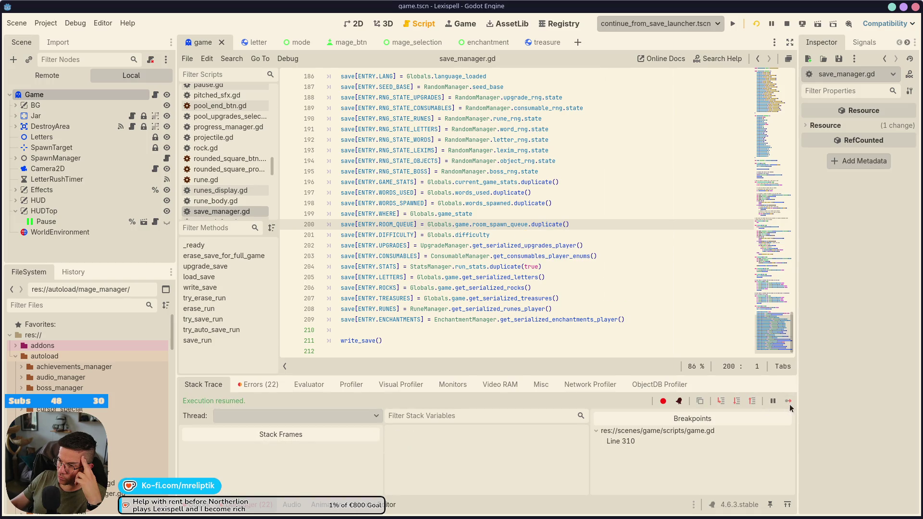
{"action": "left_click", "coordinate": [460, 25]}
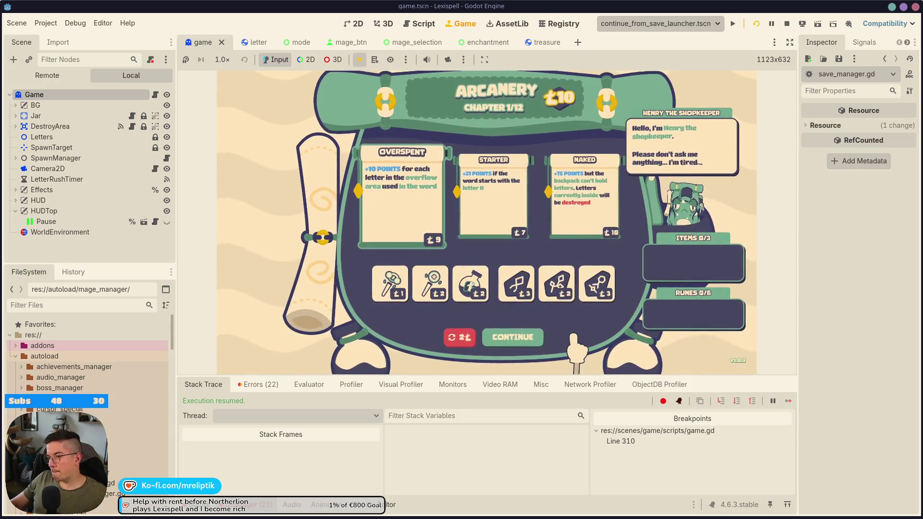
Go Home from the pause menu to save the run, then resume it from the main menu.
{"action": "key", "text": "Escape"}
{"action": "left_click", "coordinate": [489, 354]}
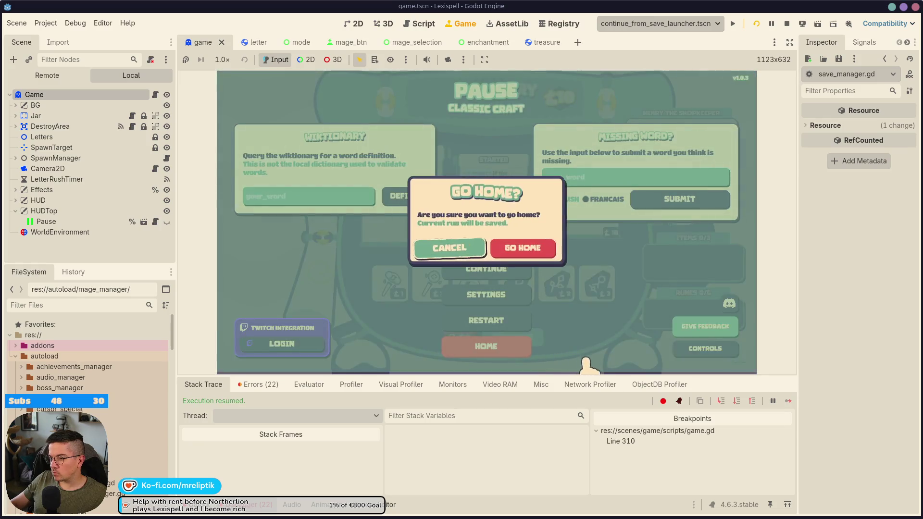
{"action": "left_click", "coordinate": [553, 256]}
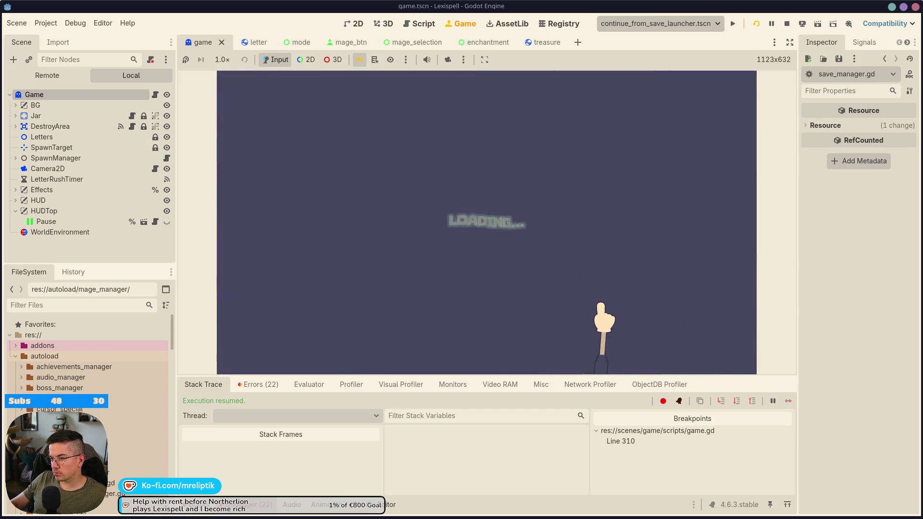
{"action": "left_click", "coordinate": [529, 296]}
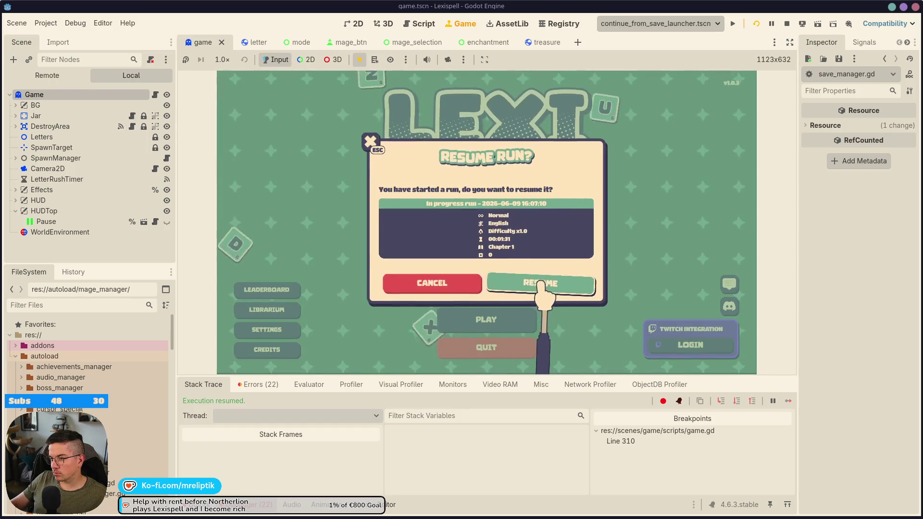
{"action": "left_click", "coordinate": [546, 285]}
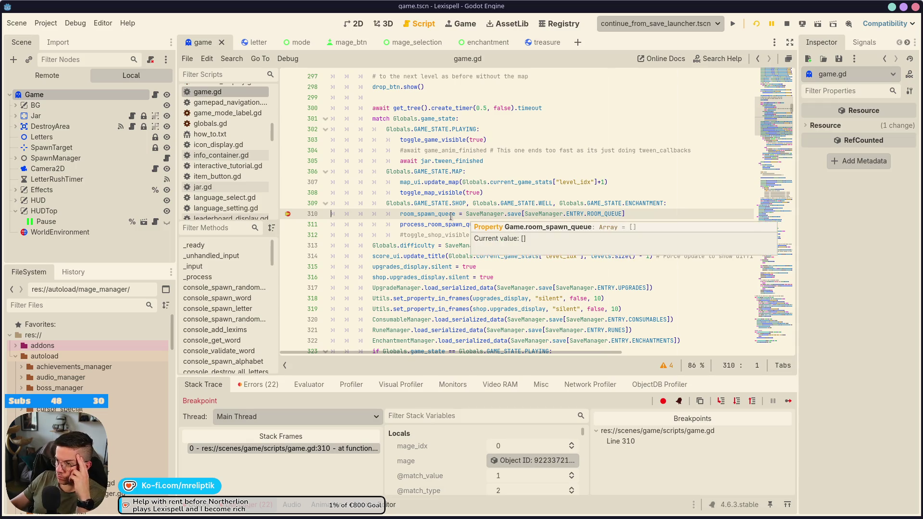
Step into process_room_spawn_queue past the active_room assignment, resume, and leave the Arcanery shop.
{"action": "left_click", "coordinate": [720, 403]}
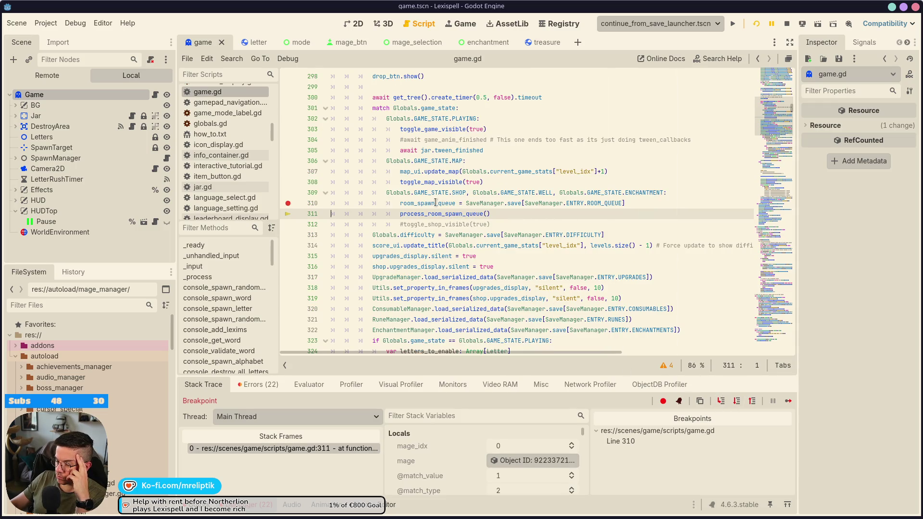
{"action": "mouse_move", "coordinate": [436, 203]}
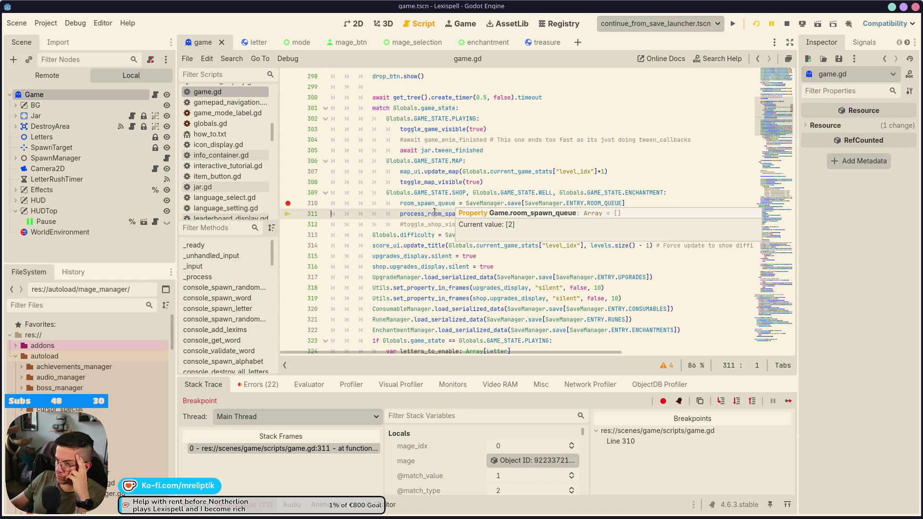
{"action": "left_click", "coordinate": [720, 403]}
{"action": "left_click", "coordinate": [720, 403]}
{"action": "left_click", "coordinate": [720, 403]}
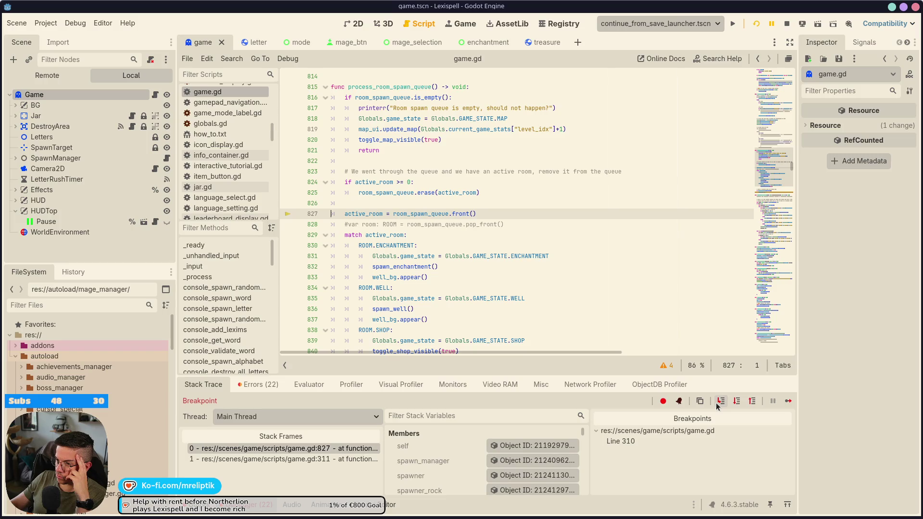
{"action": "left_click", "coordinate": [718, 405]}
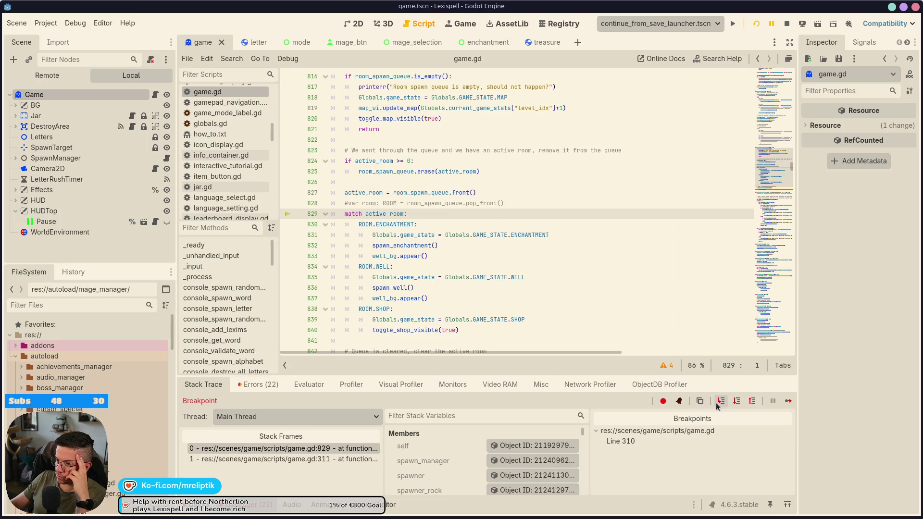
{"action": "left_click", "coordinate": [788, 401]}
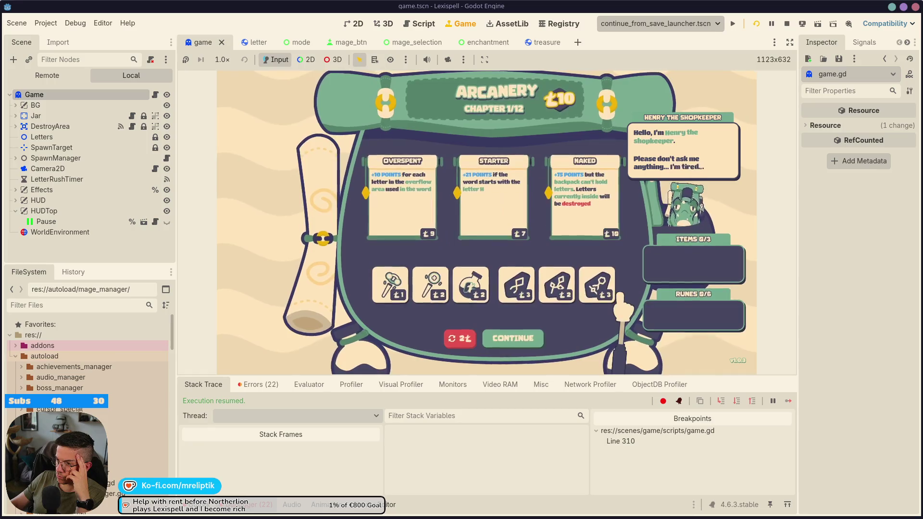
{"action": "left_click", "coordinate": [513, 338]}
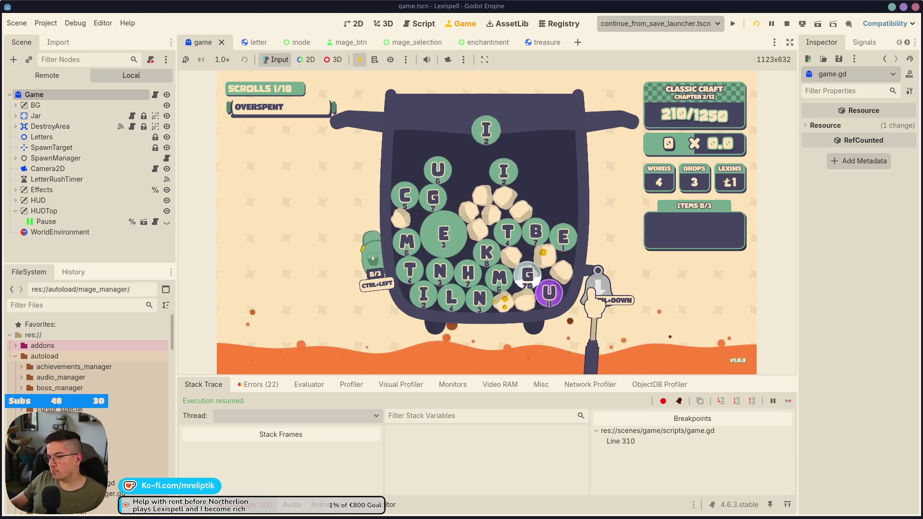
Spawn a word via the dev console and submit BELEMNITIC.
{"action": "key", "text": "grave"}
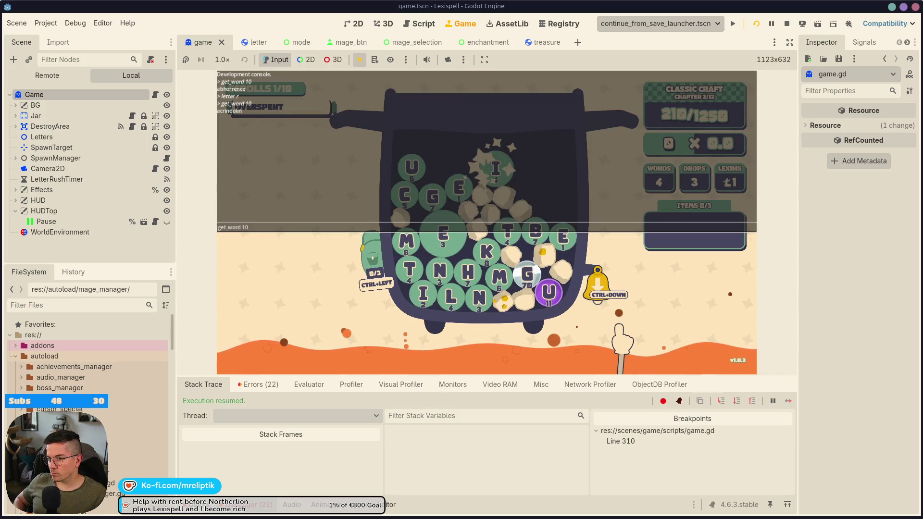
{"action": "key", "text": "grave"}
{"action": "key", "text": "b"}
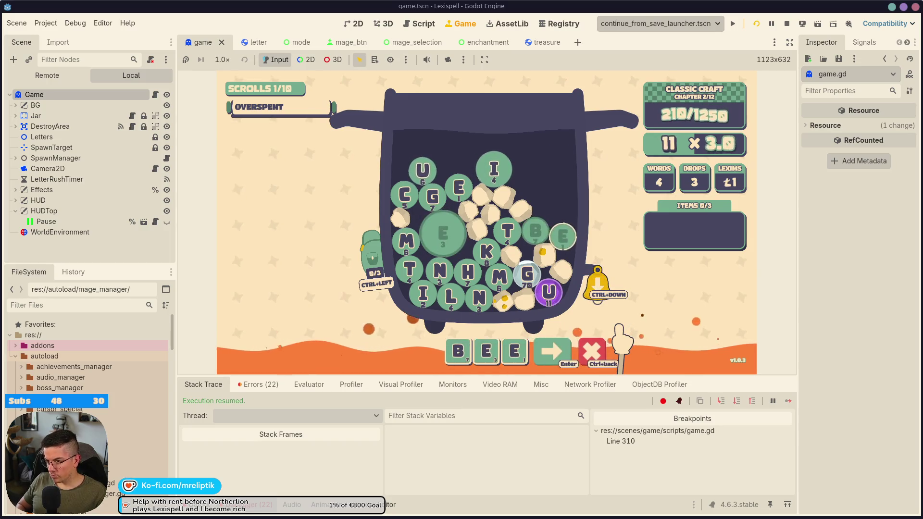
{"action": "key", "text": "grave"}
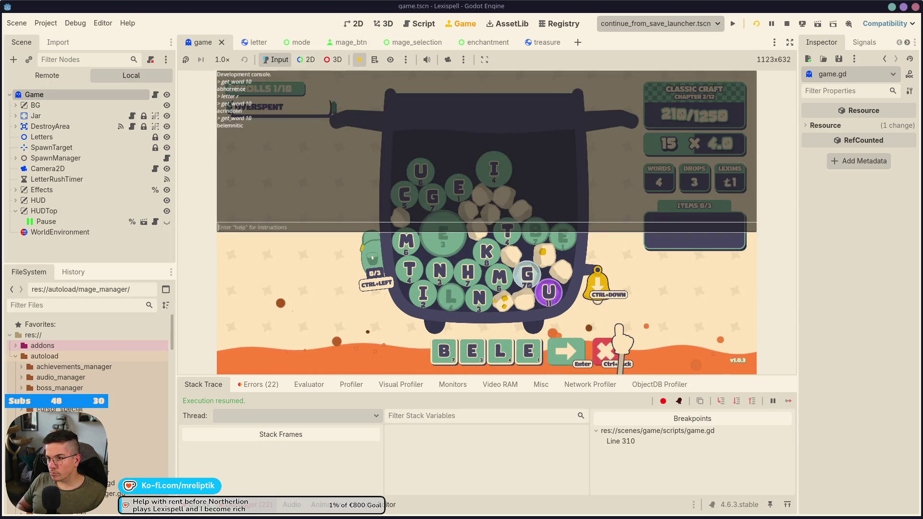
{"action": "key", "text": "grave"}
{"action": "key", "text": "m"}
{"action": "key", "text": "n"}
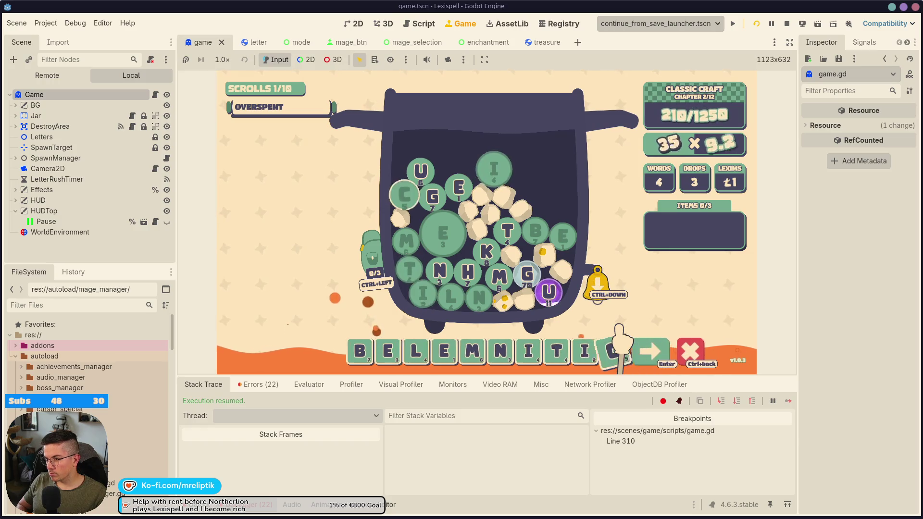
{"action": "key", "text": "Return"}
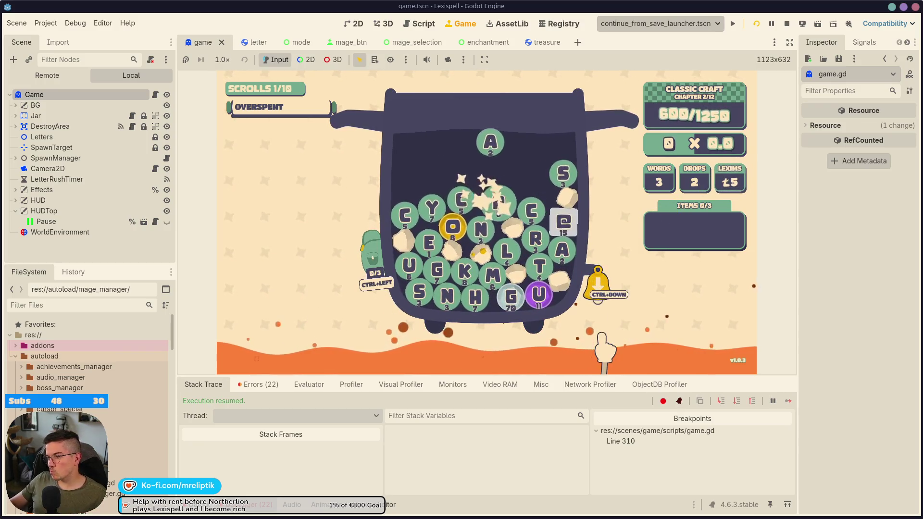
Spawn another long word via the console and submit ACANACEOUS.
{"action": "key", "text": "grave"}
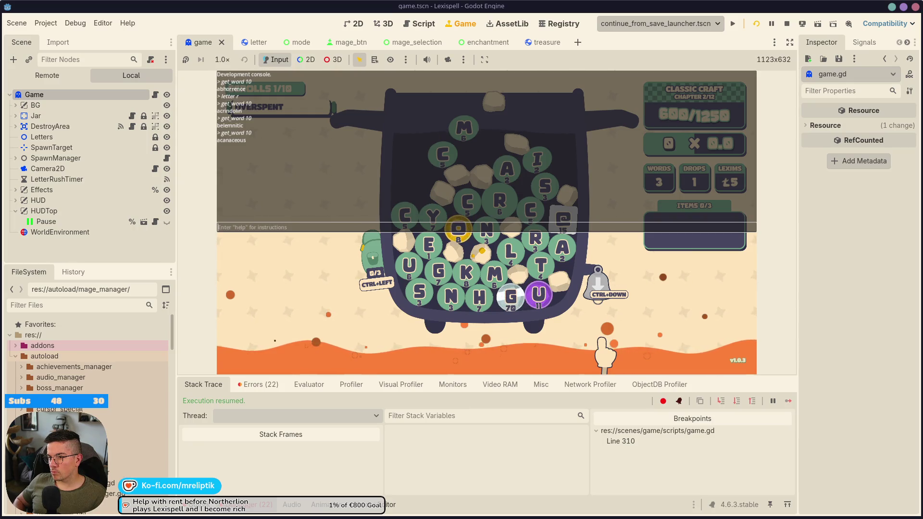
{"action": "key", "text": "grave"}
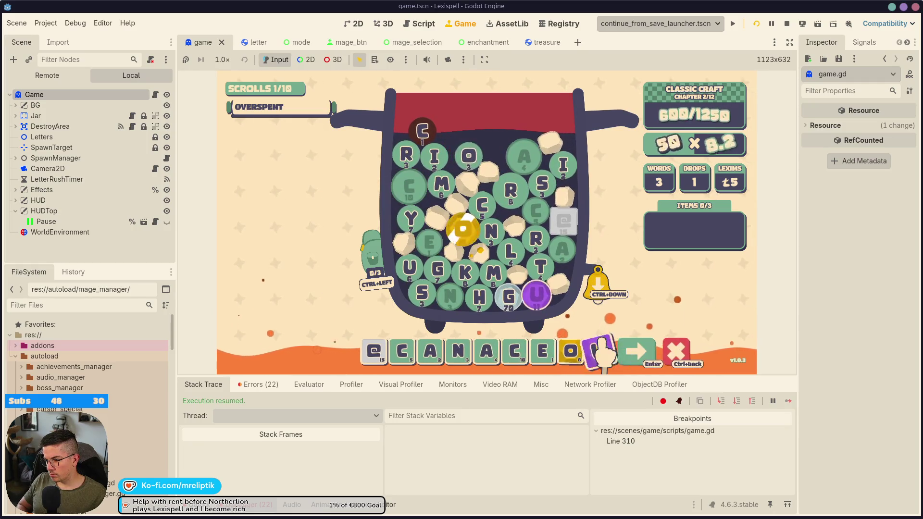
{"action": "key", "text": "Return"}
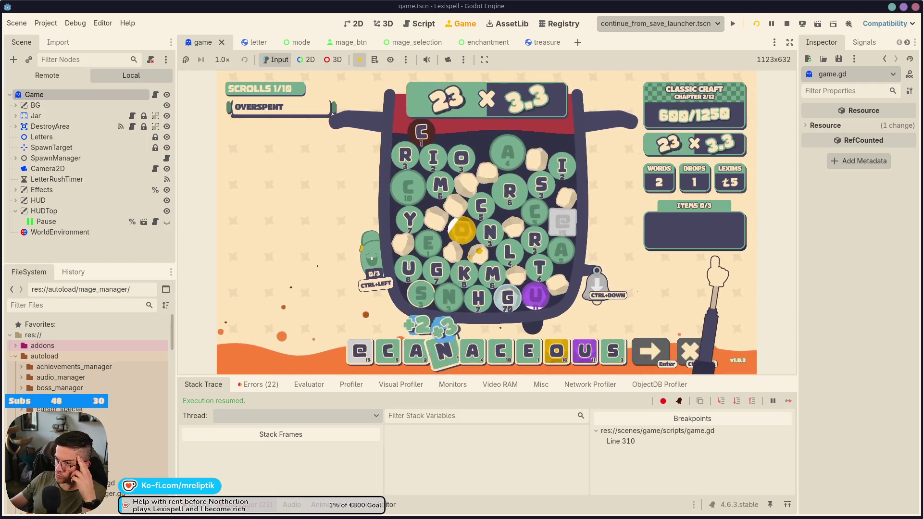
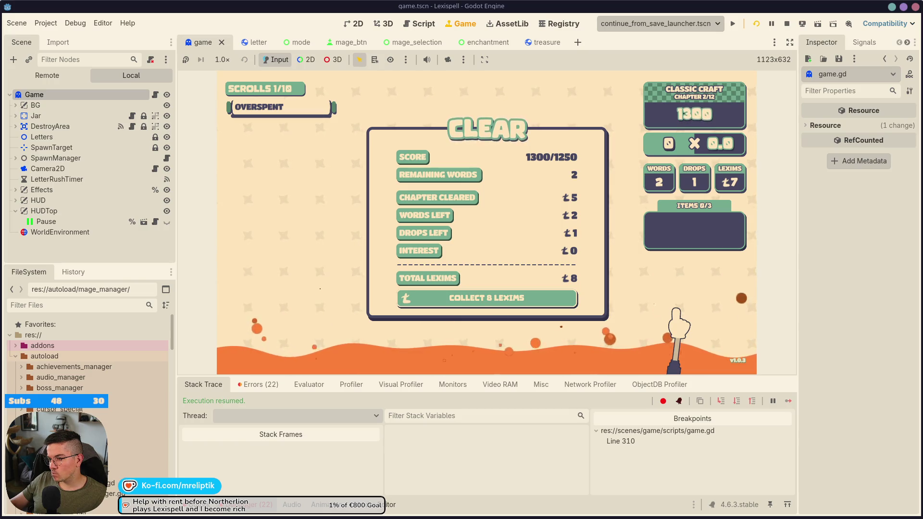
Return home from the pause menu and resume the saved run so it halts at line 310.
{"action": "key", "text": "Escape"}
{"action": "left_click", "coordinate": [485, 347]}
{"action": "key", "text": "Escape"}
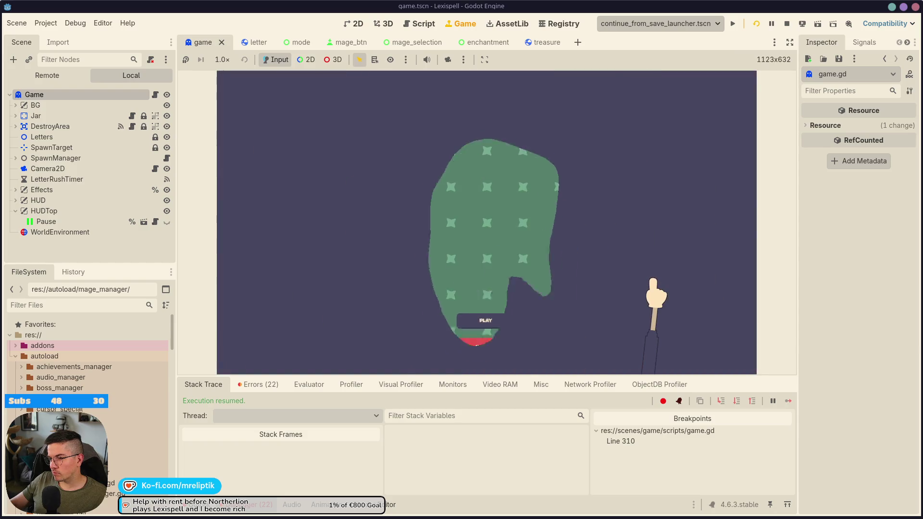
{"action": "left_click", "coordinate": [519, 291]}
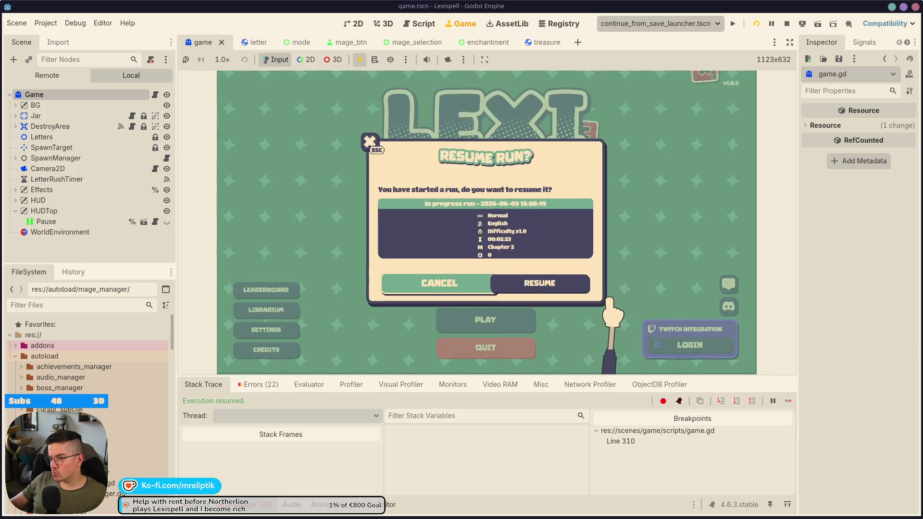
{"action": "key", "text": "Return"}
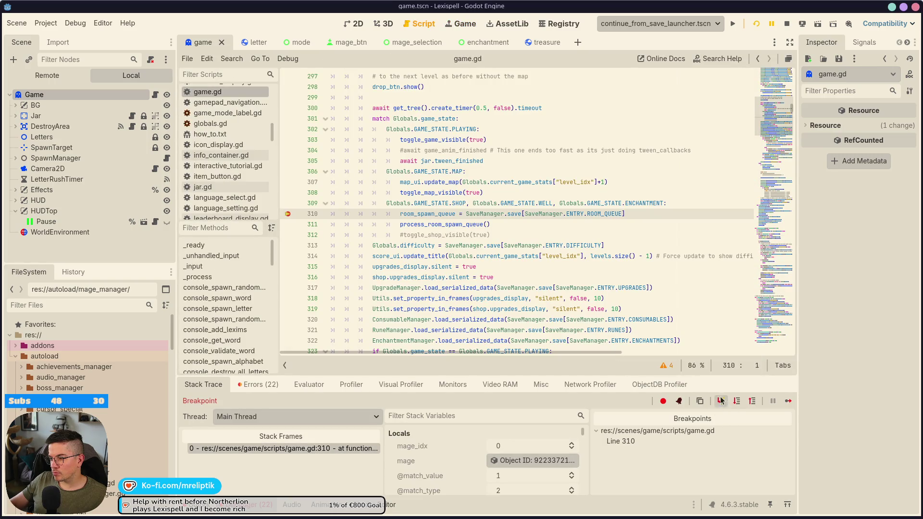
Step past the line 310 breakpoint, inspect room_spawn_queue, then continue and view the running game.
{"action": "left_click", "coordinate": [721, 400]}
{"action": "mouse_move", "coordinate": [412, 204]}
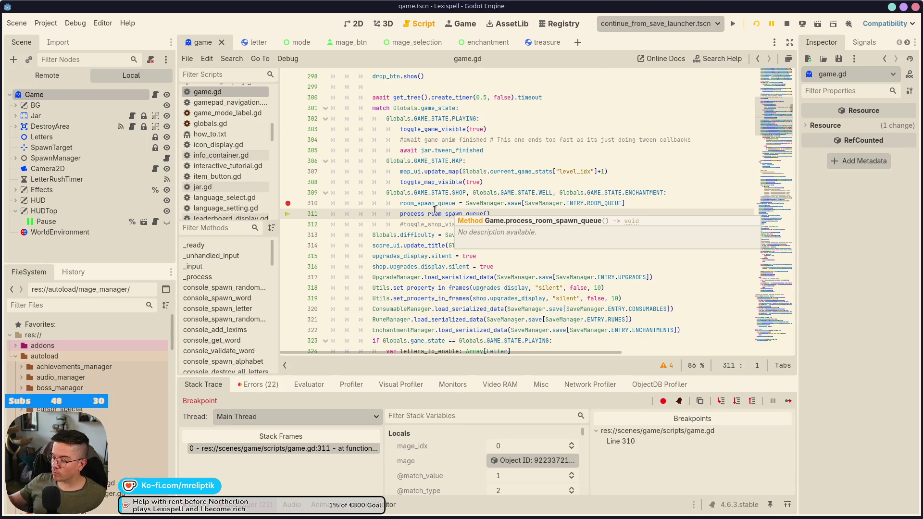
{"action": "left_click", "coordinate": [783, 403]}
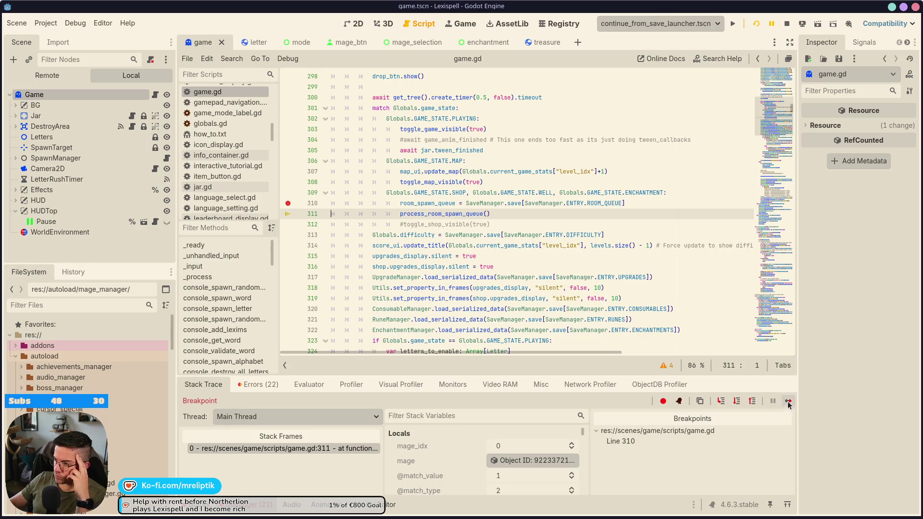
{"action": "left_click", "coordinate": [463, 24]}
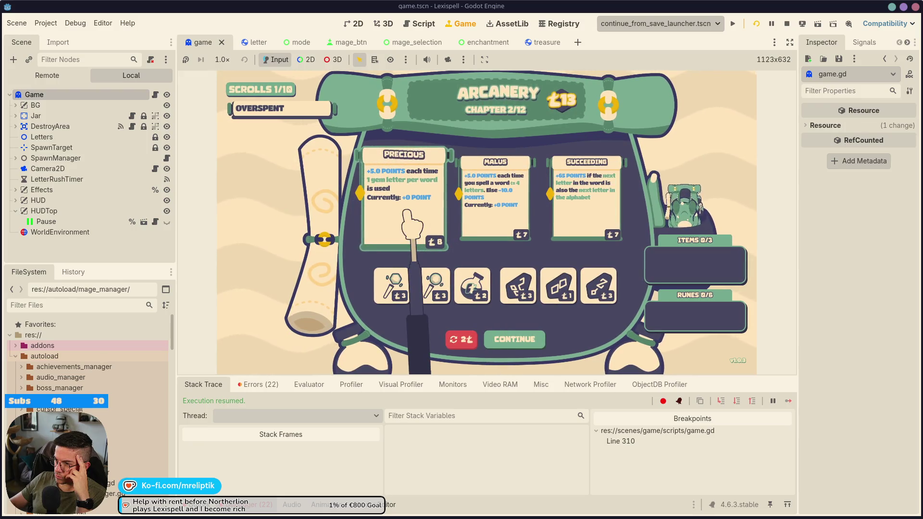
Buy the Succeeding scroll, review the debugger's Errors list, and collapse the debugger.
{"action": "left_click", "coordinate": [589, 214]}
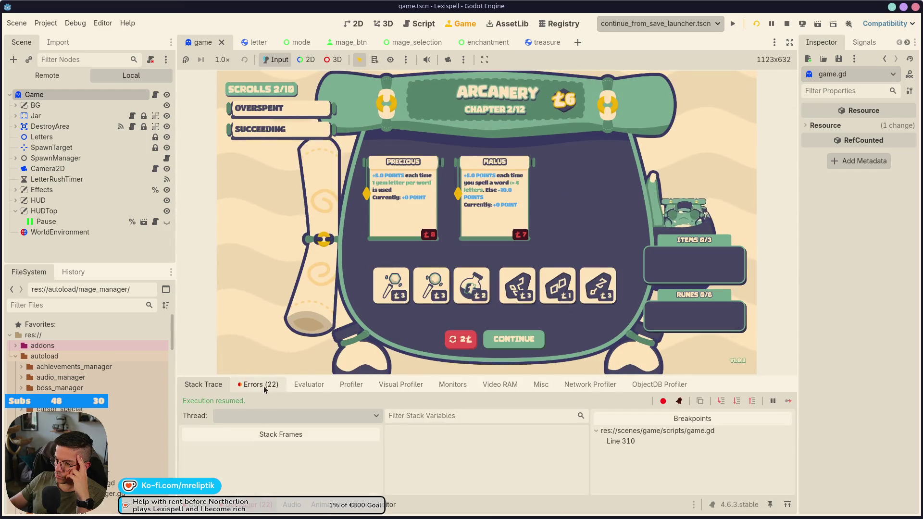
{"action": "left_click", "coordinate": [257, 384]}
{"action": "scroll", "coordinate": [291, 462], "scroll_direction": "down", "scroll_amount": 5}
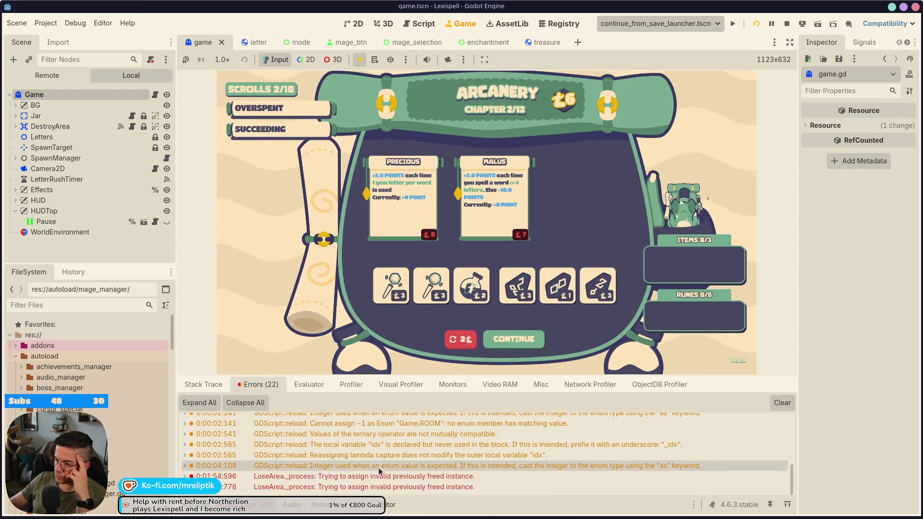
{"action": "left_click", "coordinate": [248, 512]}
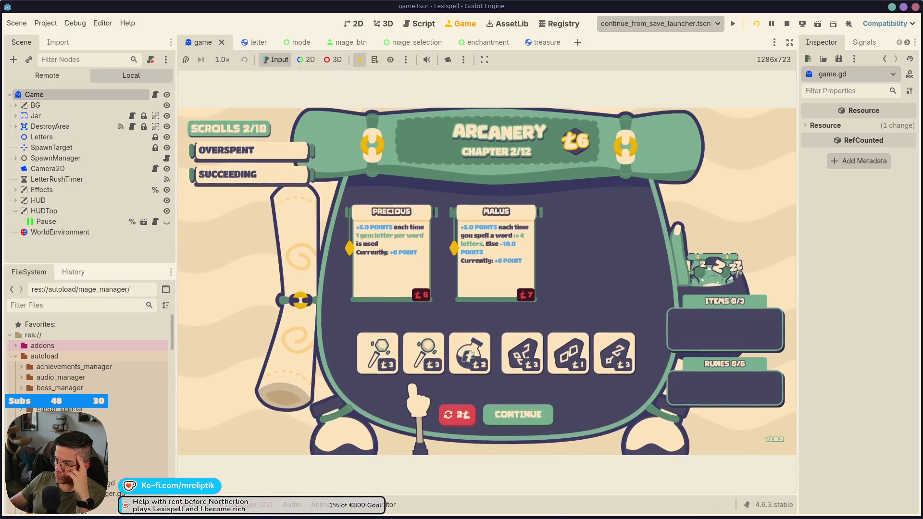
Leave the shop, start The Limiter chapter, drop two letter batches, and pause the game.
{"action": "left_click", "coordinate": [526, 413]}
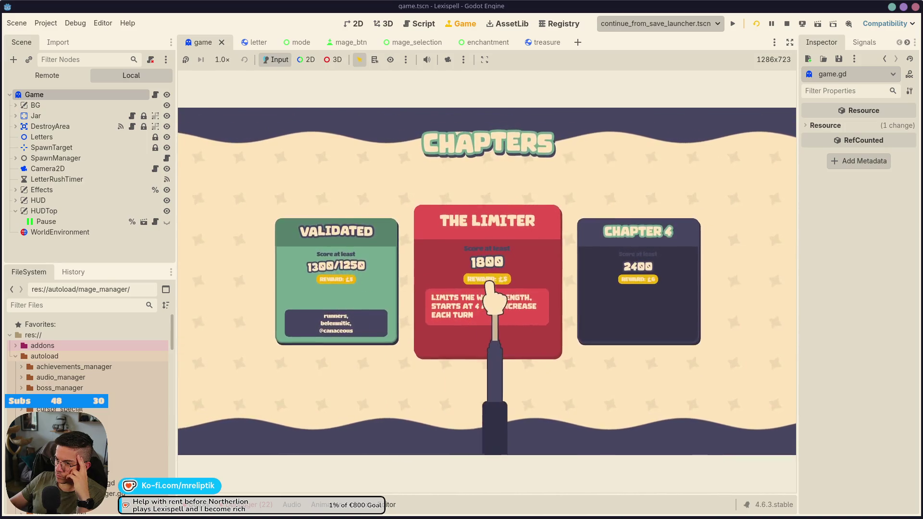
{"action": "left_click", "coordinate": [512, 269]}
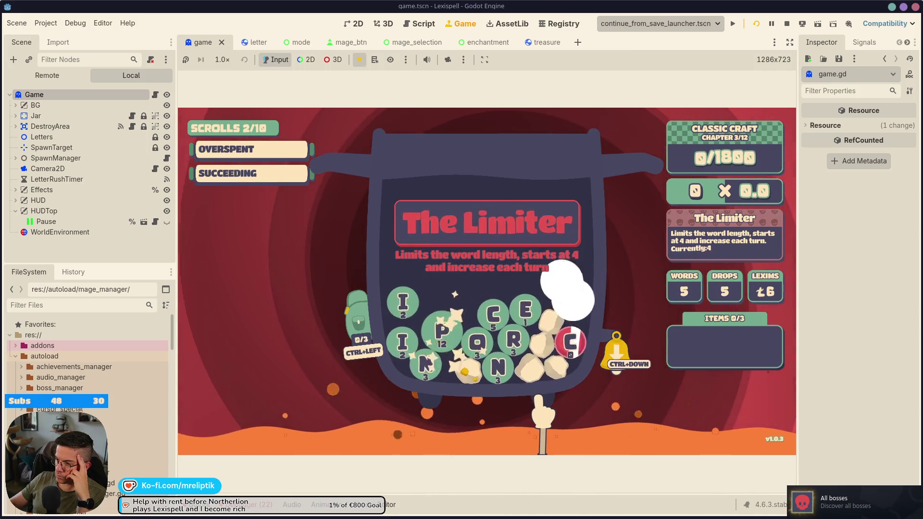
{"action": "left_click", "coordinate": [614, 359]}
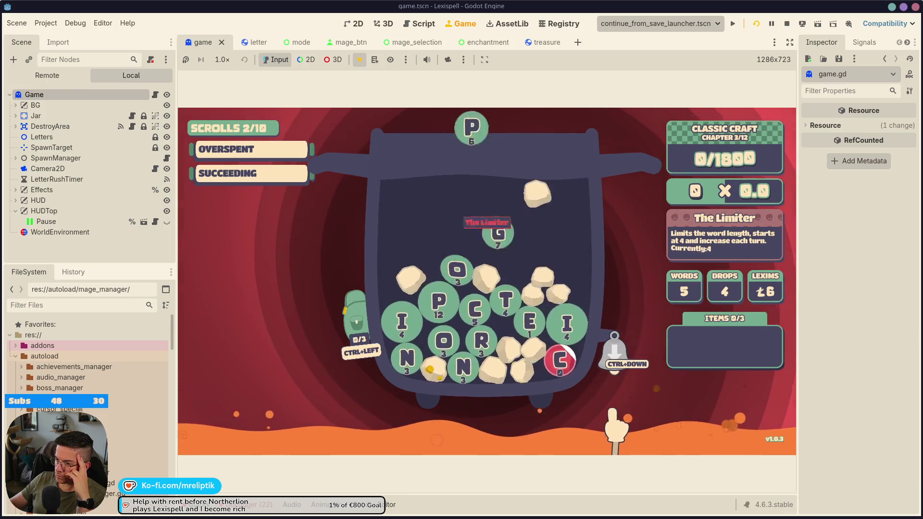
{"action": "left_click", "coordinate": [614, 360]}
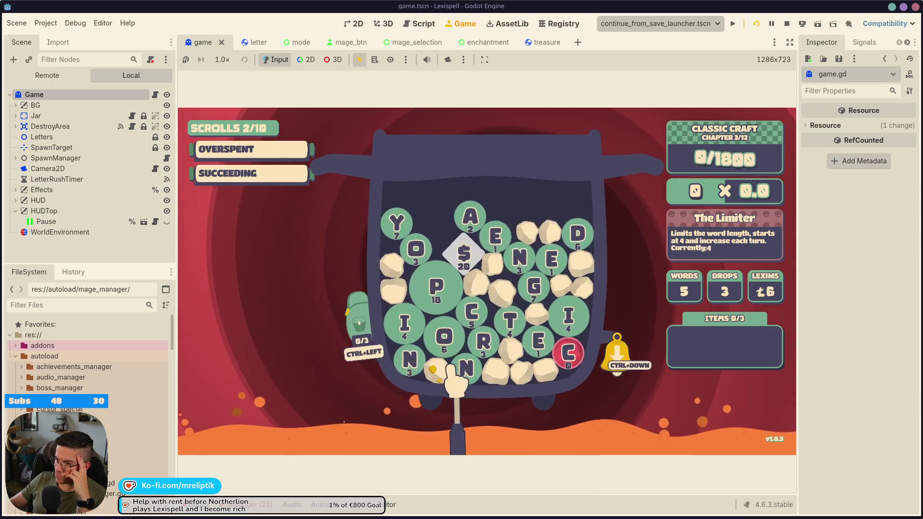
{"action": "mouse_move", "coordinate": [220, 169]}
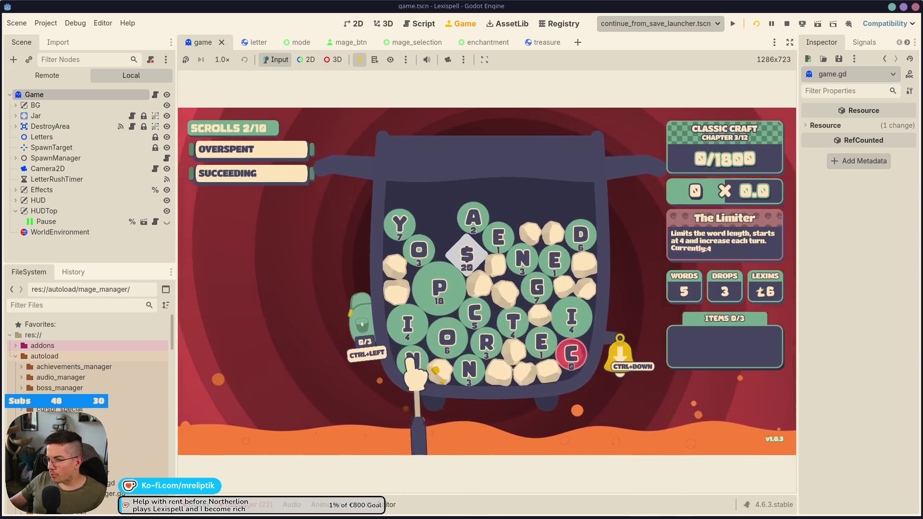
{"action": "key", "text": "Escape"}
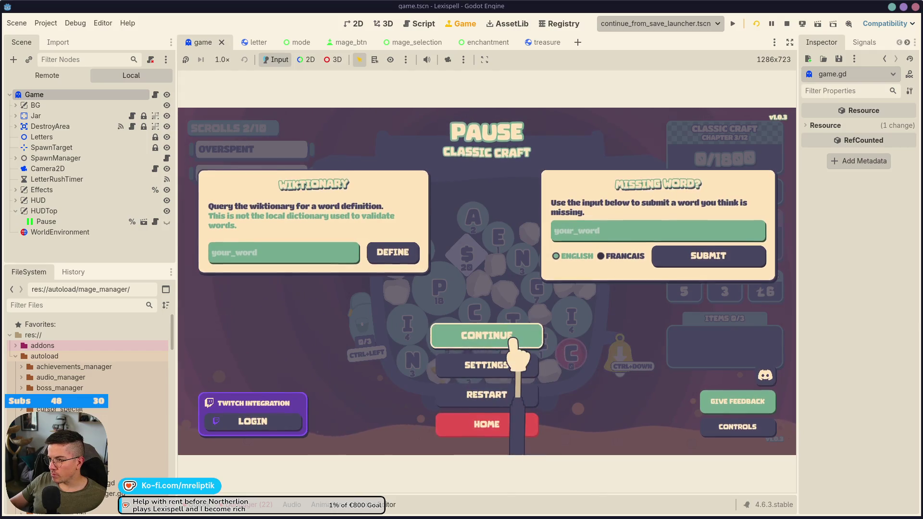
Go home so the run is saved, then check the Errors list and the Output log.
{"action": "left_click", "coordinate": [508, 413]}
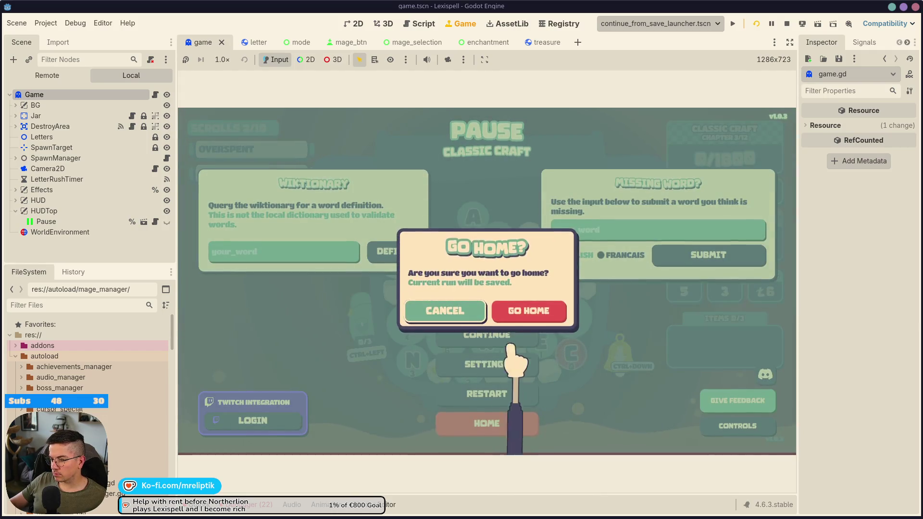
{"action": "left_click", "coordinate": [459, 319]}
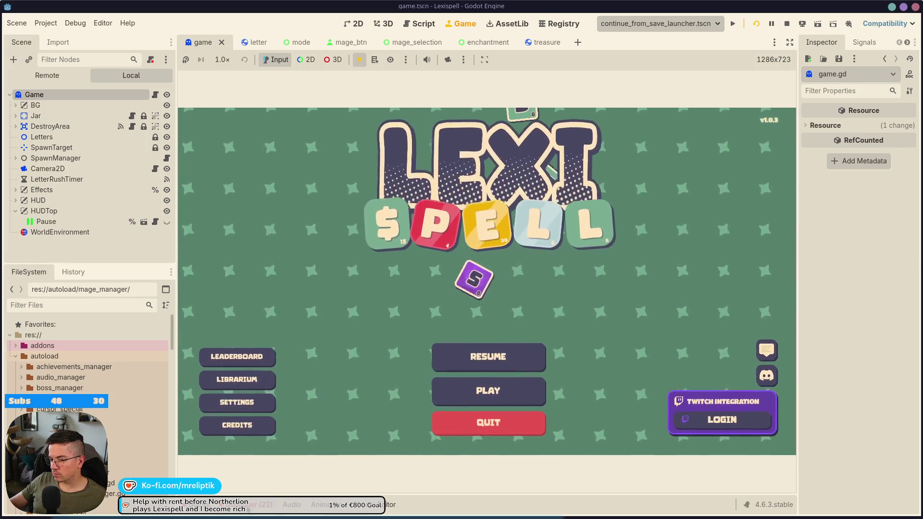
{"action": "left_click", "coordinate": [259, 505]}
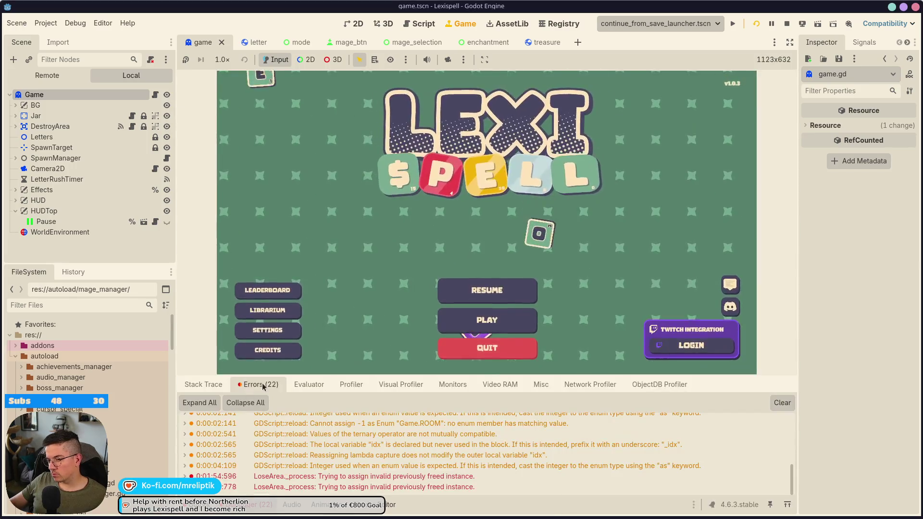
{"action": "left_click", "coordinate": [194, 506]}
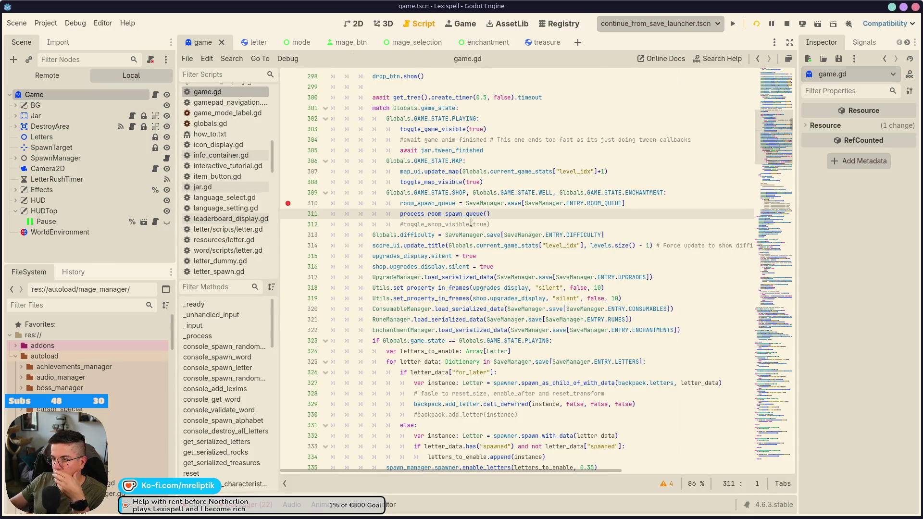
Search game.gd for room_spawn_queue and step through its later matches.
{"action": "double_click", "coordinate": [446, 214]}
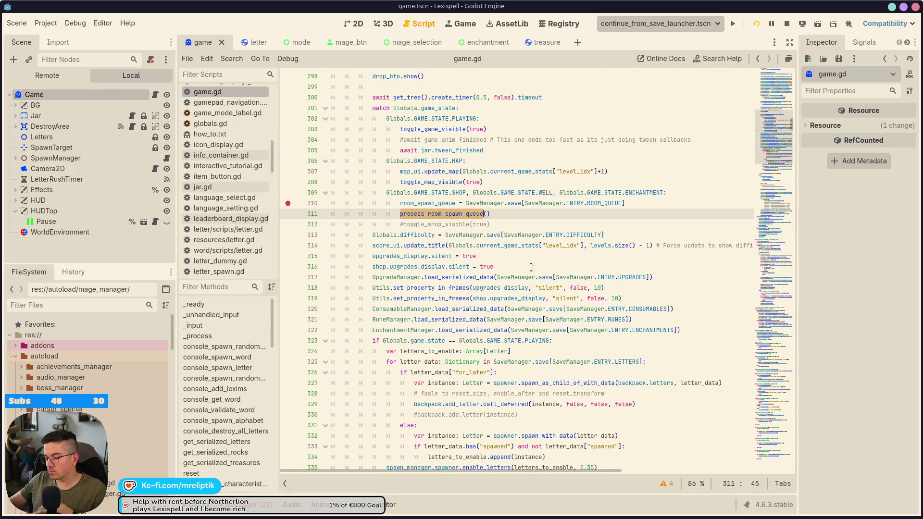
{"action": "double_click", "coordinate": [434, 203]}
{"action": "key", "text": "ctrl+f"}
{"action": "left_click", "coordinate": [655, 486]}
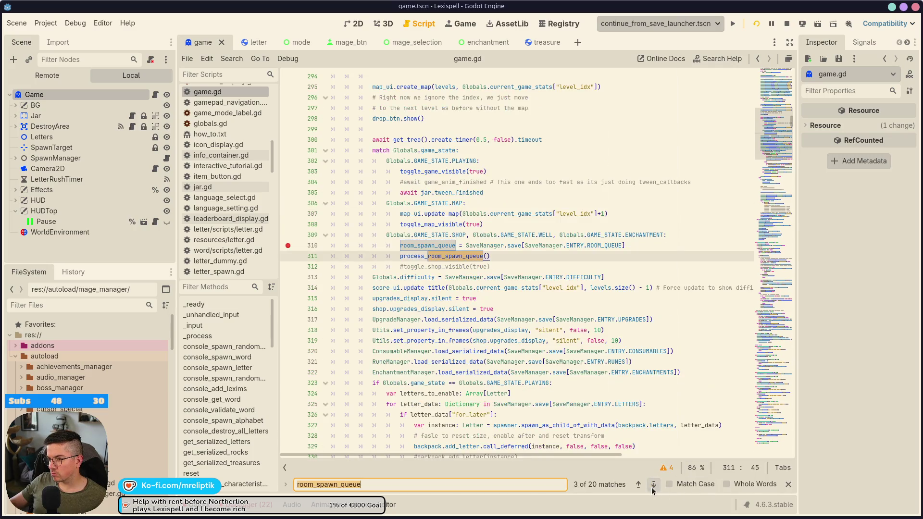
{"action": "left_click", "coordinate": [651, 487]}
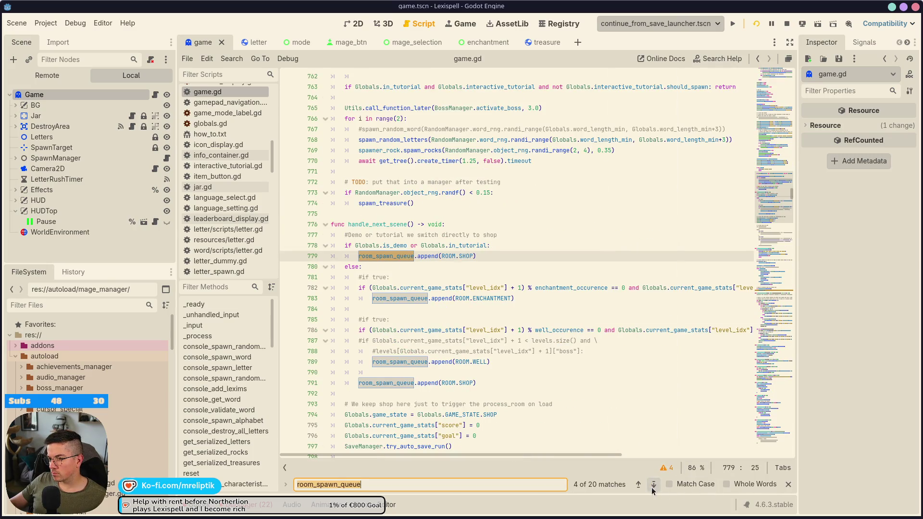
Search game.gd for handle_next_scene and locate where it is called.
{"action": "double_click", "coordinate": [391, 224]}
{"action": "key", "text": "ctrl+f"}
{"action": "left_click", "coordinate": [654, 485]}
{"action": "scroll", "coordinate": [541, 336], "scroll_direction": "up", "scroll_amount": 10}
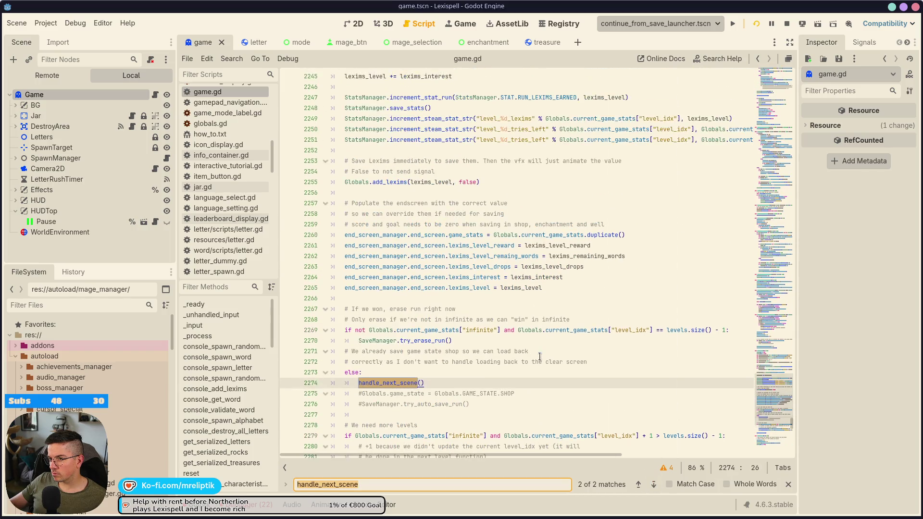
{"action": "scroll", "coordinate": [544, 369], "scroll_direction": "down", "scroll_amount": 12}
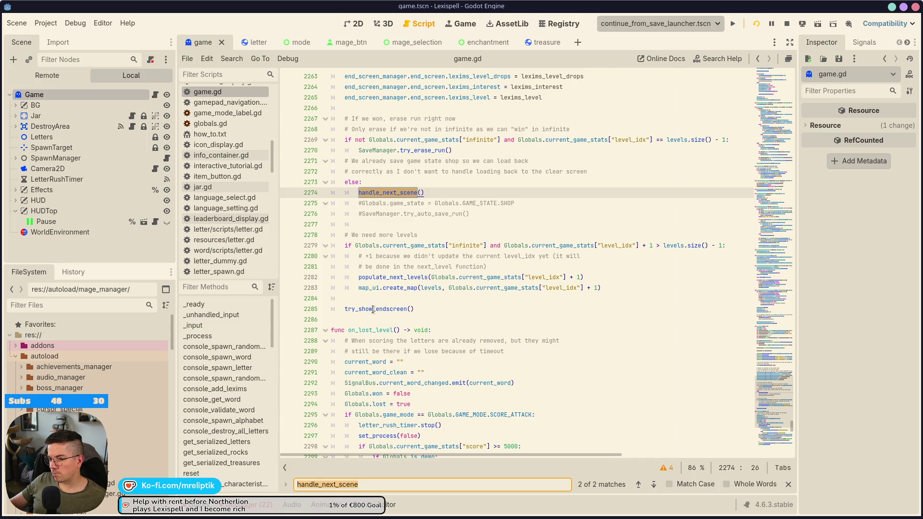
Inspect the try_show_endscreen definition, then return to the handle_next_scene call at line 2274.
{"action": "left_click", "coordinate": [373, 309], "text": "ctrl"}
{"action": "scroll", "coordinate": [515, 328], "scroll_direction": "down", "scroll_amount": 2}
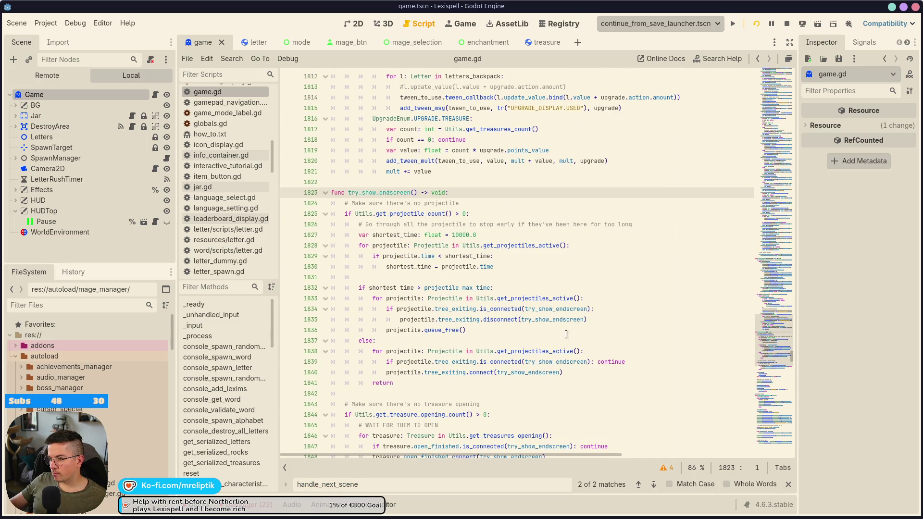
{"action": "scroll", "coordinate": [595, 334], "scroll_direction": "down", "scroll_amount": 2}
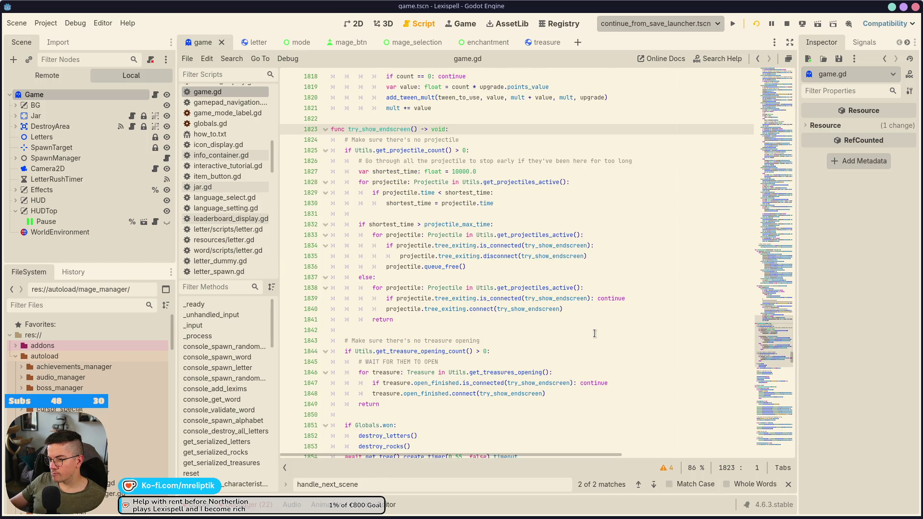
{"action": "scroll", "coordinate": [600, 308], "scroll_direction": "up", "scroll_amount": 20}
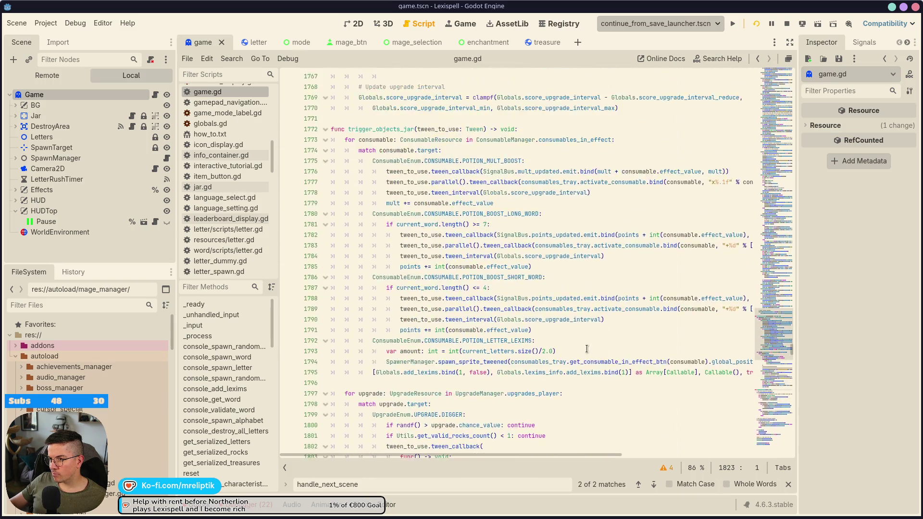
{"action": "scroll", "coordinate": [585, 355], "scroll_direction": "up", "scroll_amount": 3}
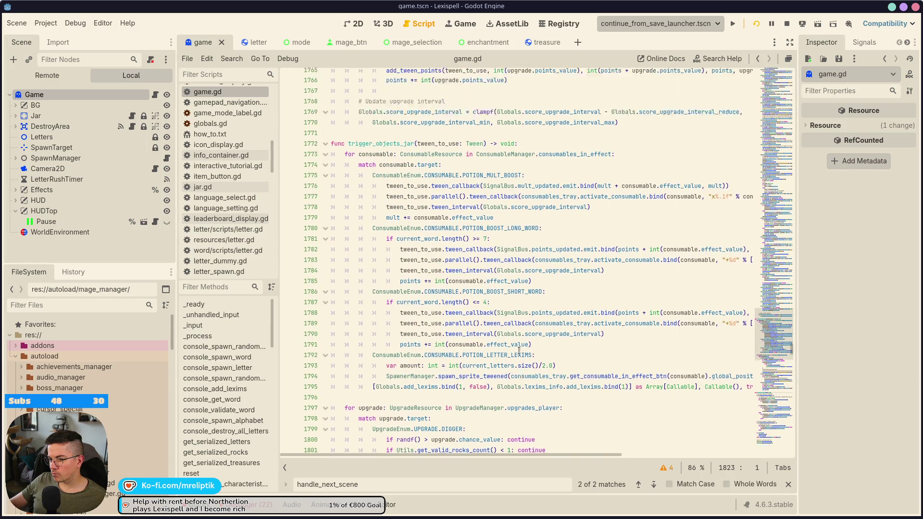
{"action": "scroll", "coordinate": [509, 344], "scroll_direction": "up", "scroll_amount": 4}
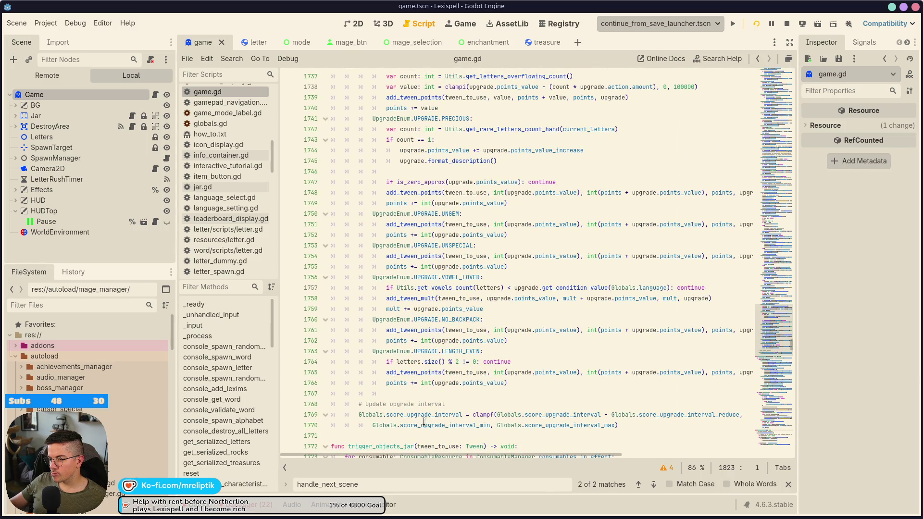
{"action": "scroll", "coordinate": [439, 390], "scroll_direction": "up", "scroll_amount": 5}
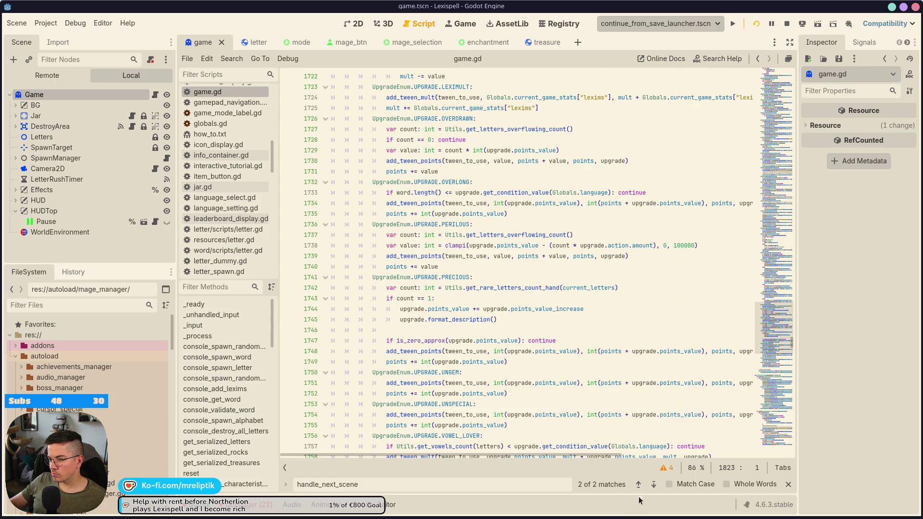
{"action": "left_click", "coordinate": [654, 485]}
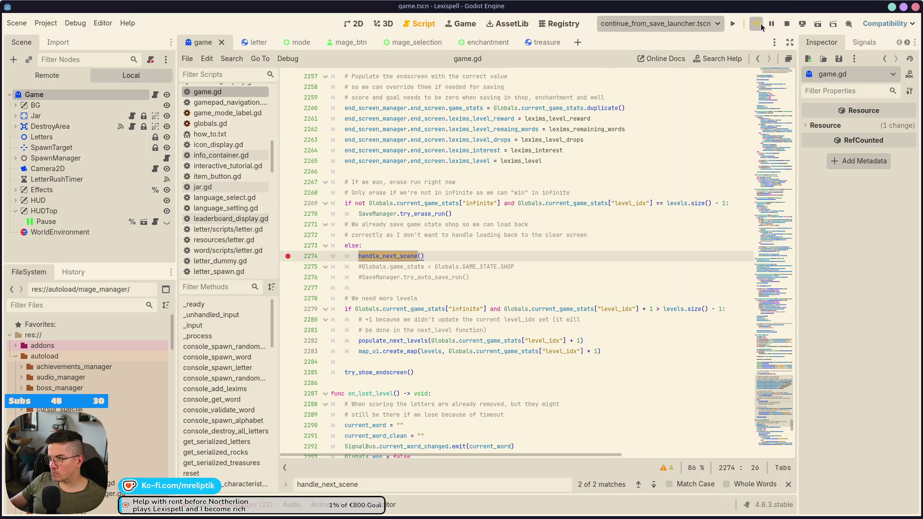
Relaunch the scene and begin a new run with the chosen mage, starting chapter 1.
{"action": "left_click", "coordinate": [787, 24]}
{"action": "left_click", "coordinate": [756, 23]}
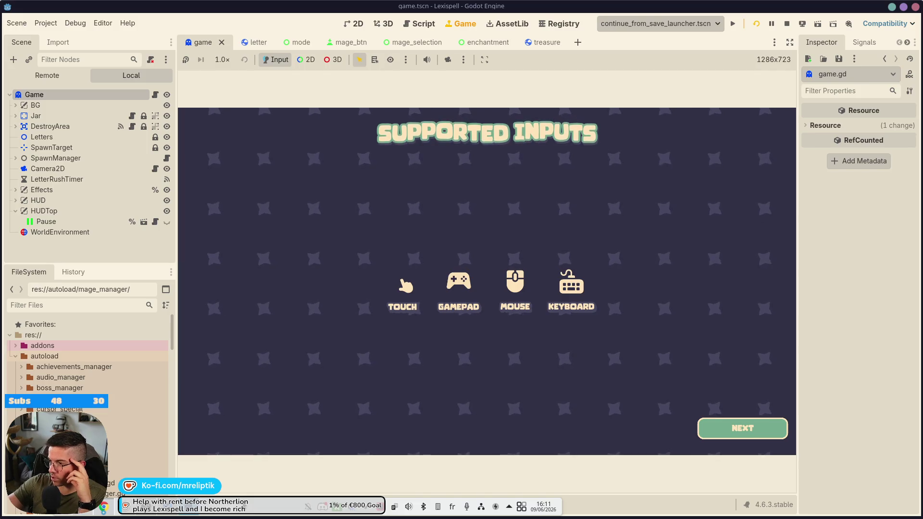
{"action": "key", "text": "Return"}
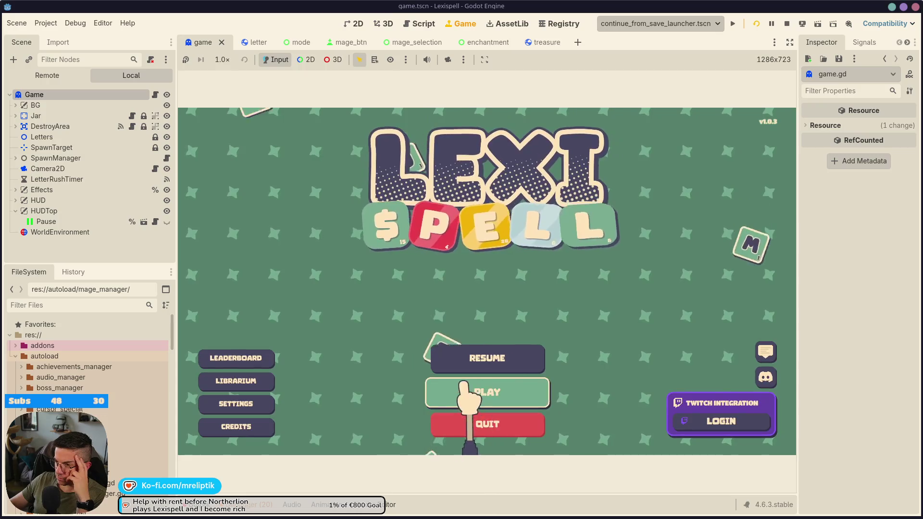
{"action": "left_click", "coordinate": [479, 389]}
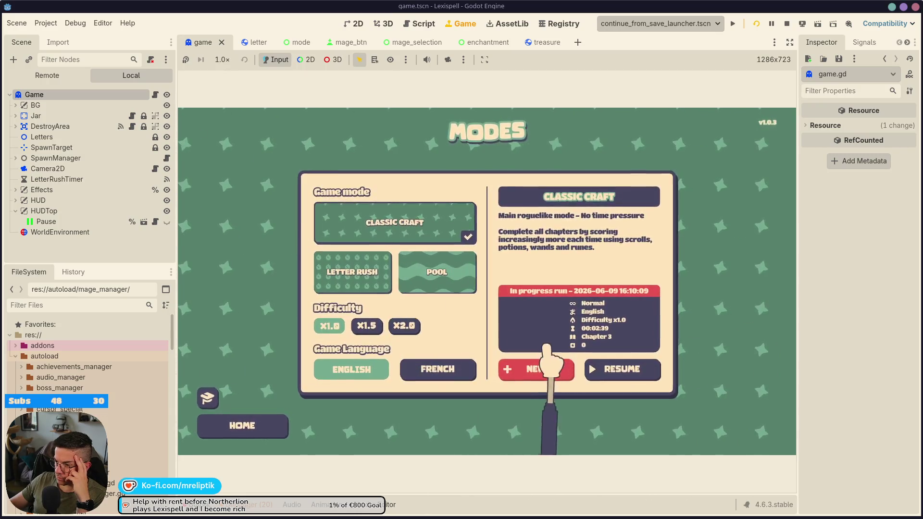
{"action": "left_click", "coordinate": [557, 365]}
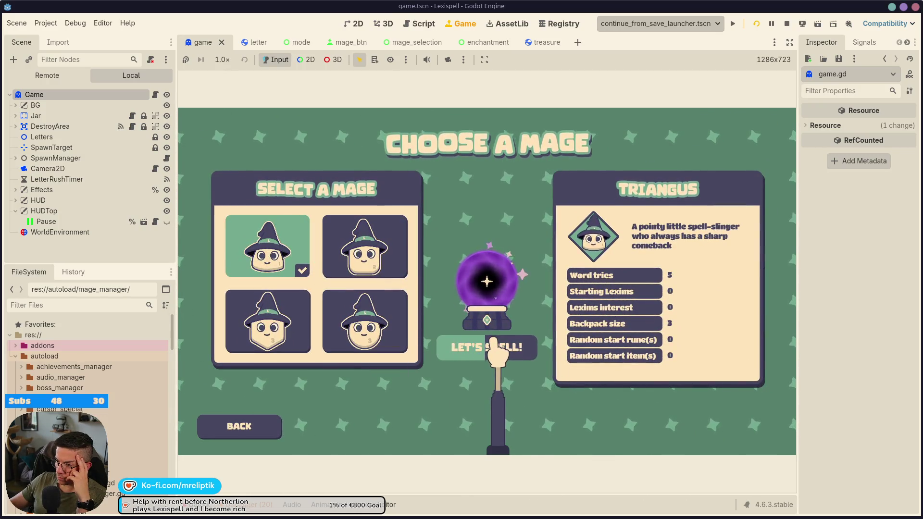
{"action": "left_click", "coordinate": [486, 350]}
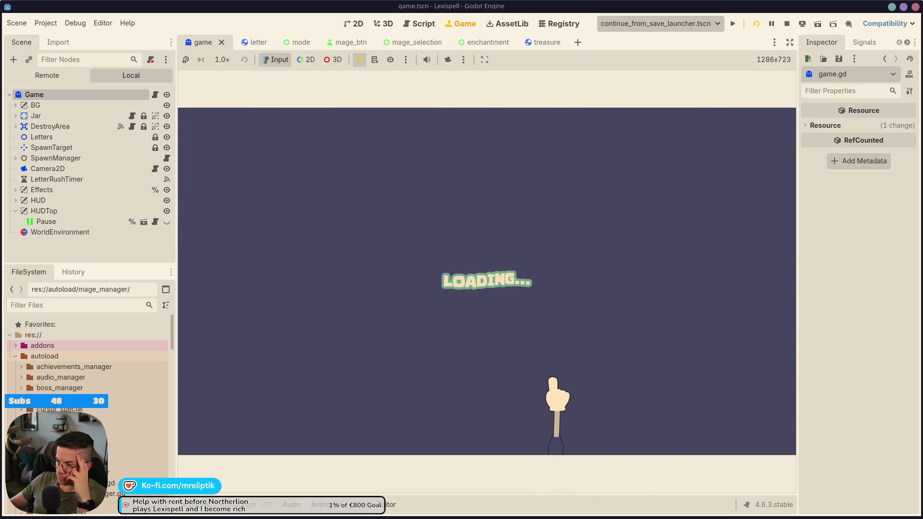
{"action": "left_click", "coordinate": [378, 315]}
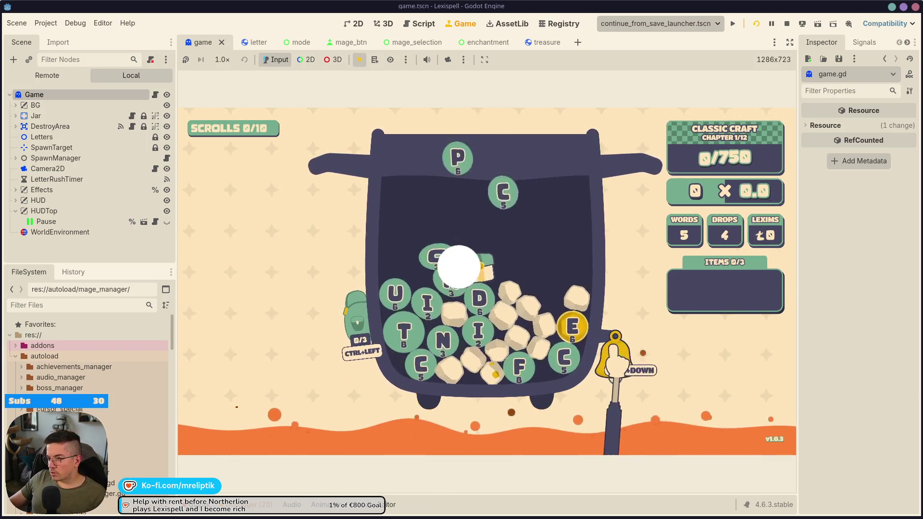
Fetch a ten-letter word with get_word 10 in the dev console and begin spelling it.
{"action": "key", "text": "grave"}
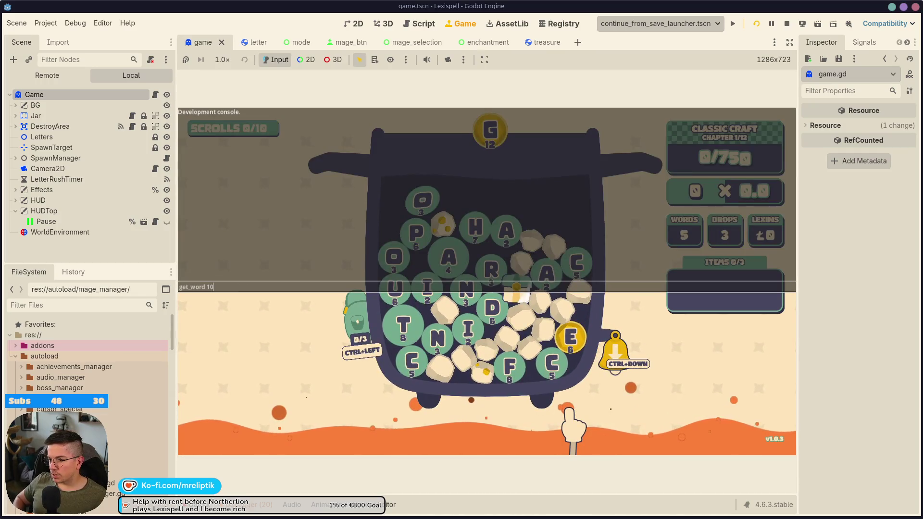
{"action": "key", "text": "Return"}
{"action": "key", "text": "grave"}
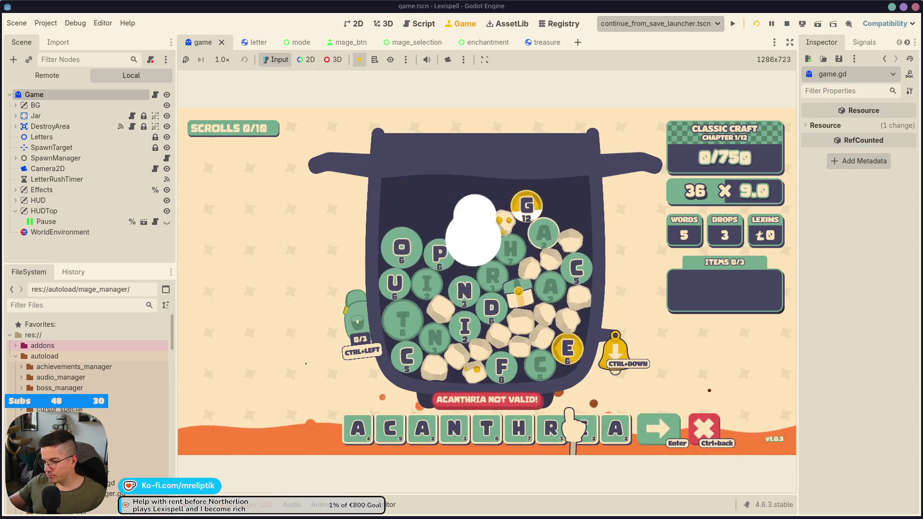
{"action": "key", "text": "grave"}
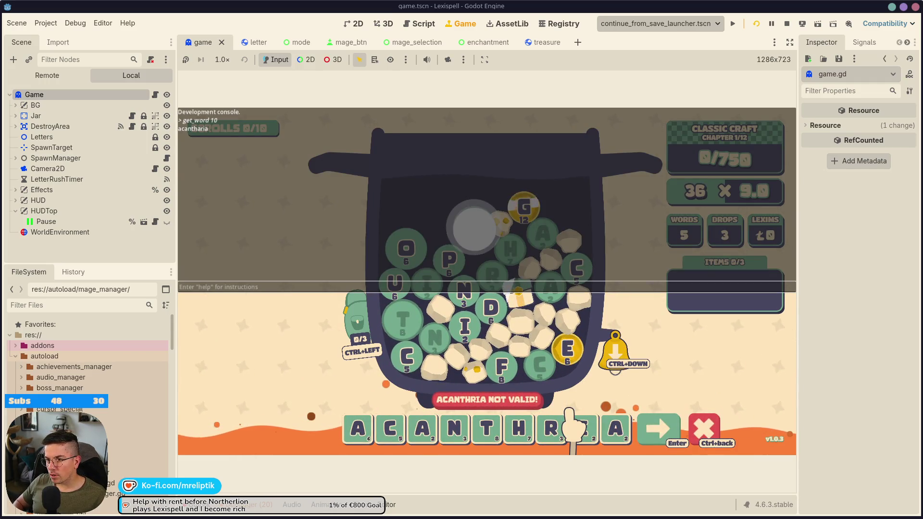
{"action": "key", "text": "grave"}
{"action": "left_click", "coordinate": [570, 412]}
{"action": "type", "text": "ri"}
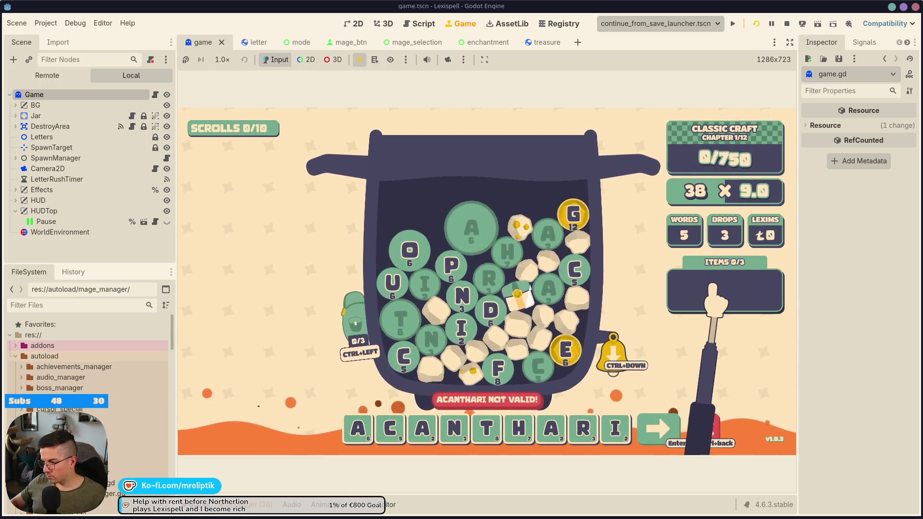
Spawn an A with the console command letter a and clear the word's letters.
{"action": "key", "text": "grave"}
{"action": "type", "text": "letter a"}
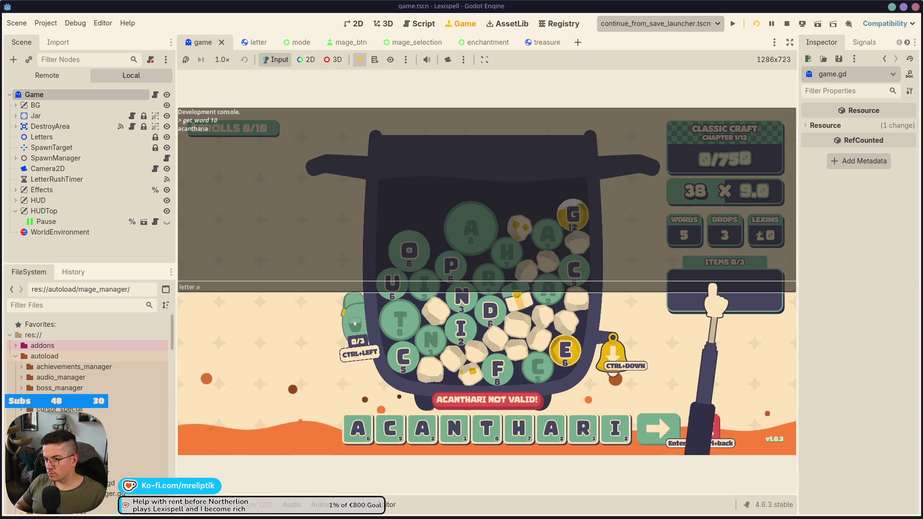
{"action": "key", "text": "Return"}
{"action": "key", "text": "grave"}
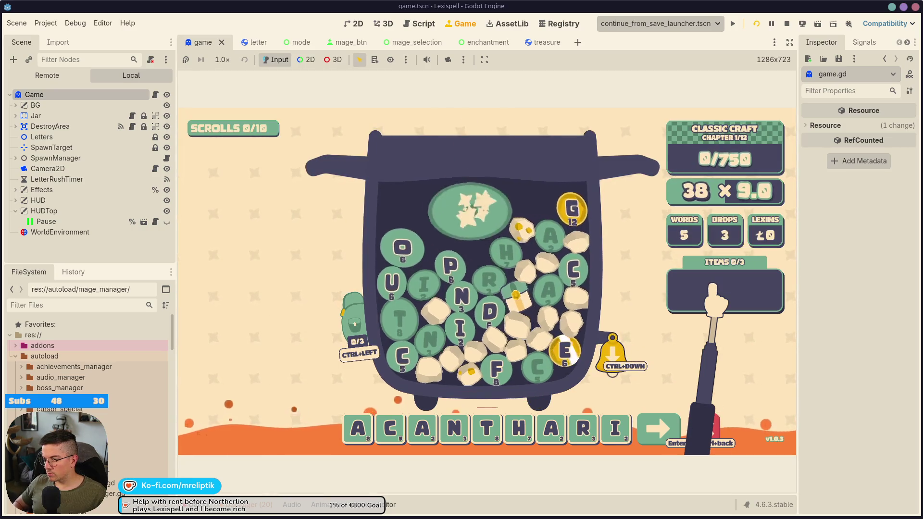
{"action": "key", "text": "grave"}
{"action": "key", "text": "grave"}
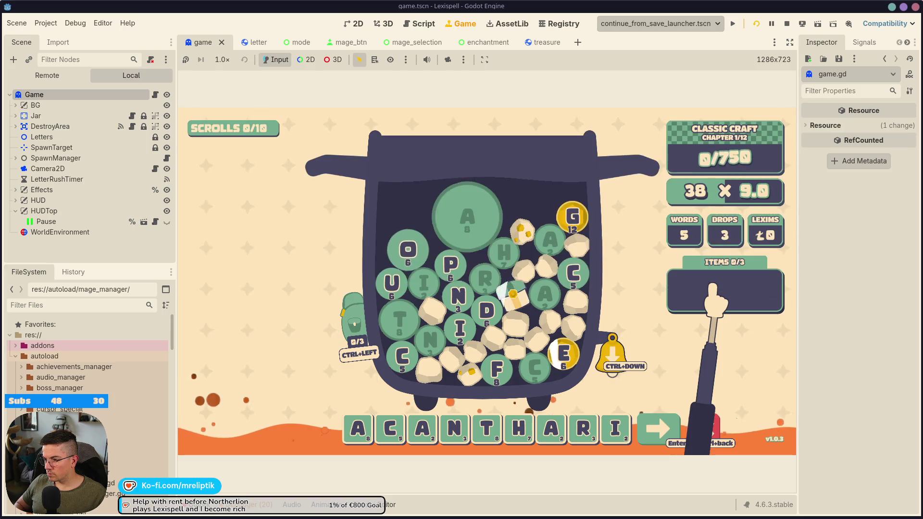
{"action": "key", "text": "BackSpace"}
{"action": "key", "text": "BackSpace"}
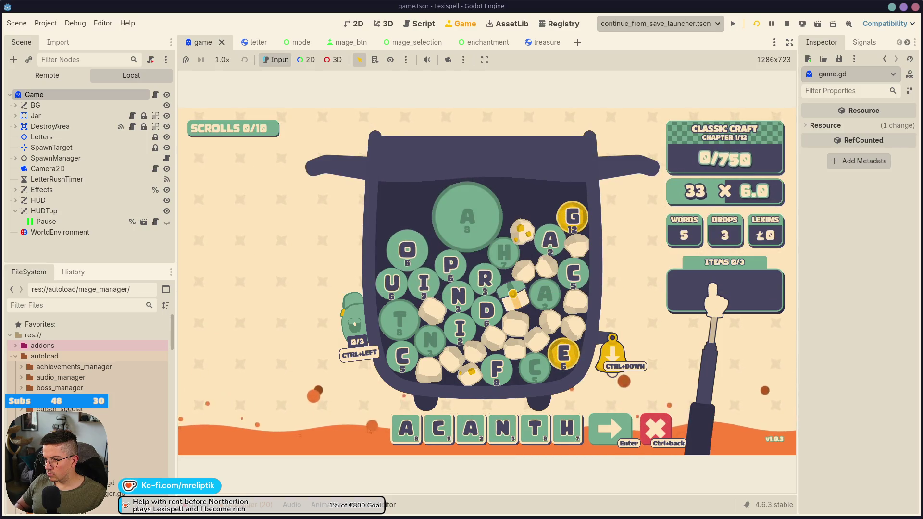
{"action": "key", "text": "BackSpace"}
{"action": "key", "text": "BackSpace"}
{"action": "key", "text": "BackSpace"}
Rerun get_word 10 in the dev console to request another ten-letter word.
{"action": "key", "text": "grave"}
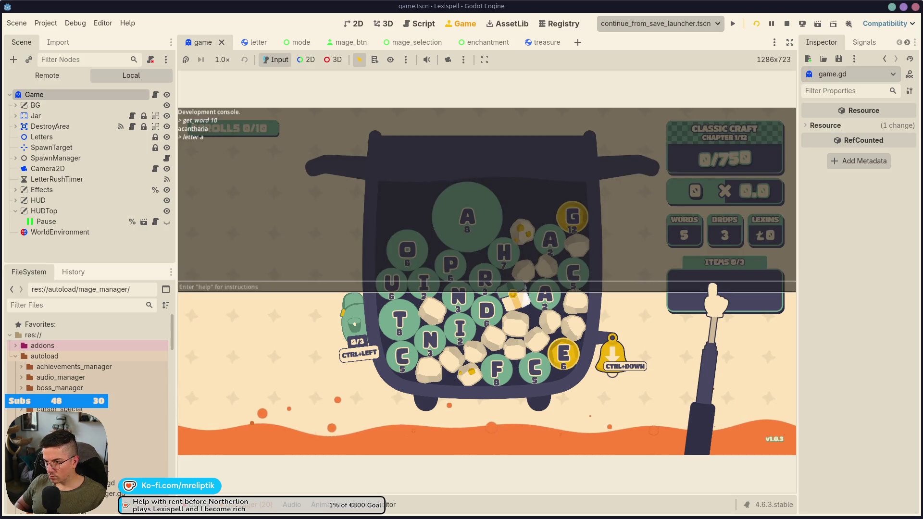
{"action": "type", "text": "get_word 10"}
{"action": "key", "text": "Return"}
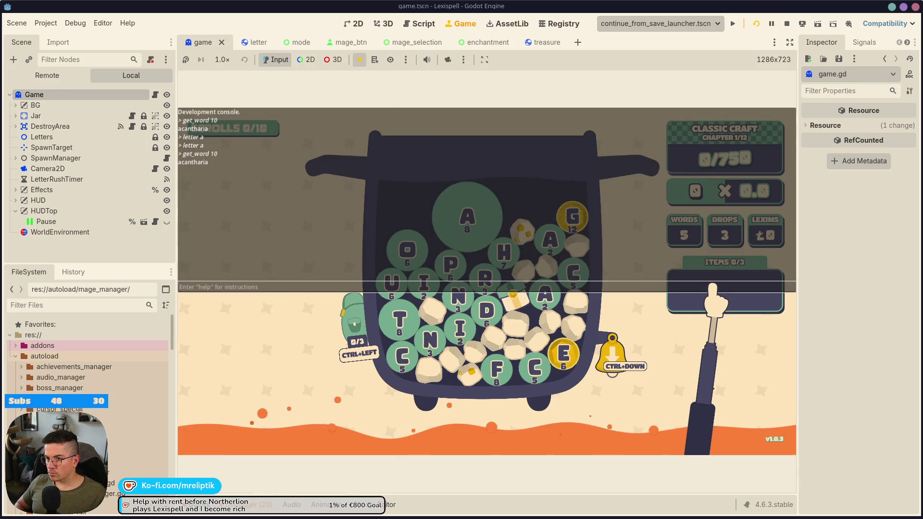
{"action": "key", "text": "grave"}
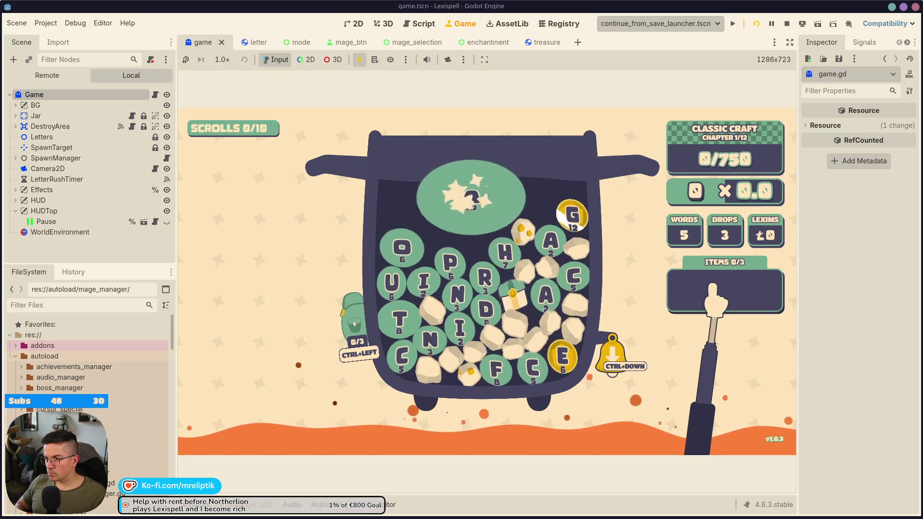
{"action": "key", "text": "grave"}
{"action": "key", "text": "Up"}
{"action": "key", "text": "Return"}
{"action": "type", "text": "a"}
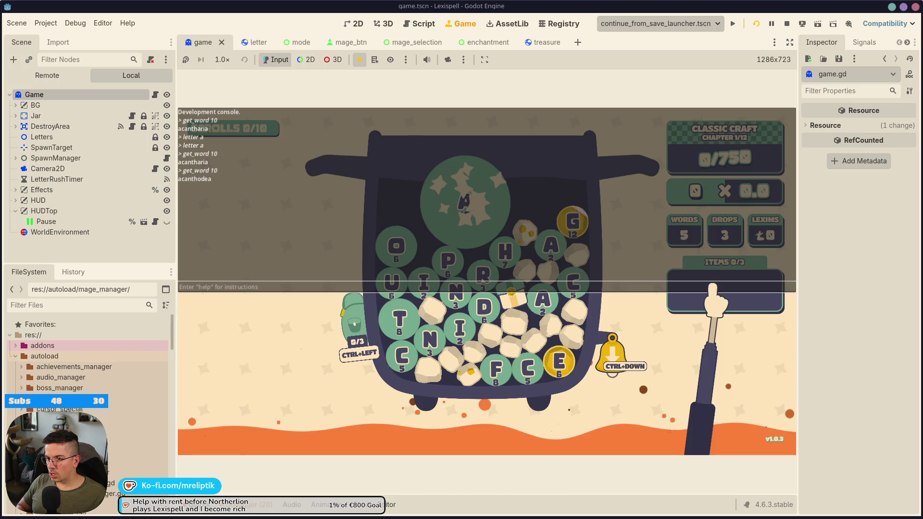
{"action": "key", "text": "grave"}
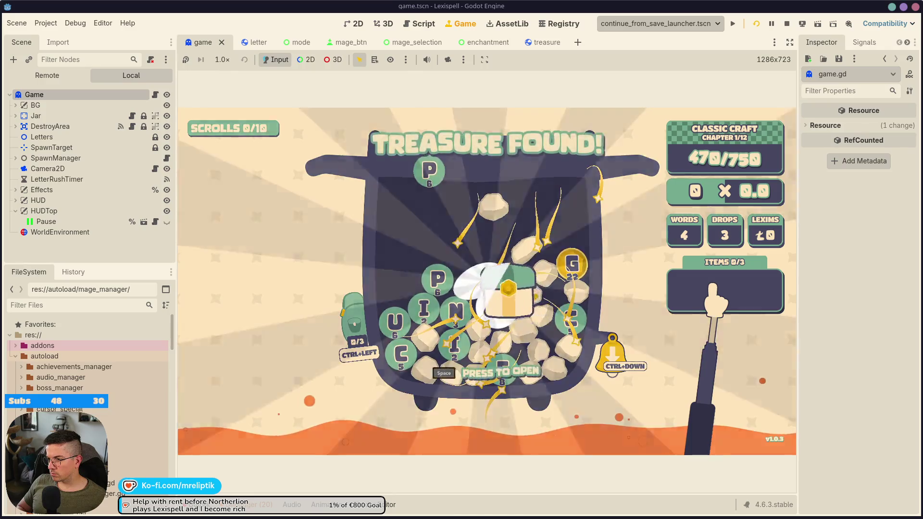
Open the treasure chest, drop a new letter batch, and submit ACIDOGENIC.
{"action": "left_click", "coordinate": [484, 287]}
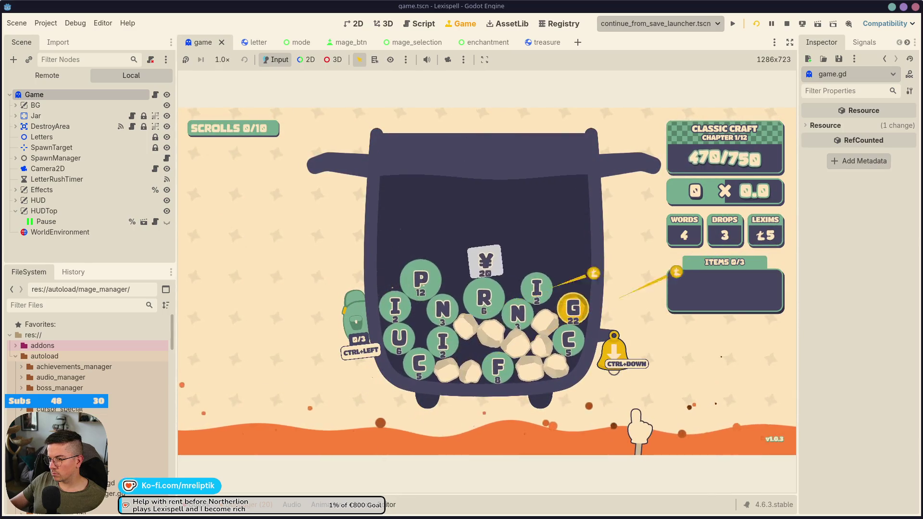
{"action": "left_click", "coordinate": [611, 355]}
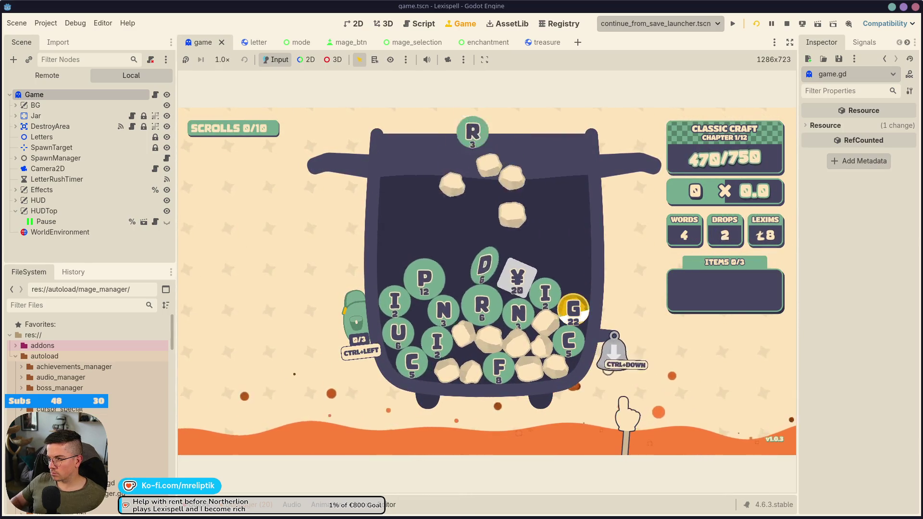
{"action": "key", "text": "grave"}
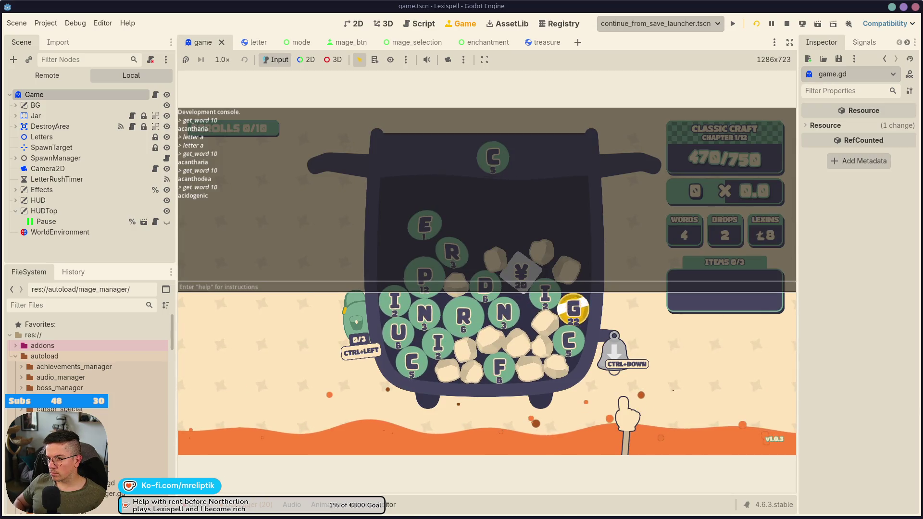
{"action": "key", "text": "grave"}
{"action": "type", "text": "acidogeni"}
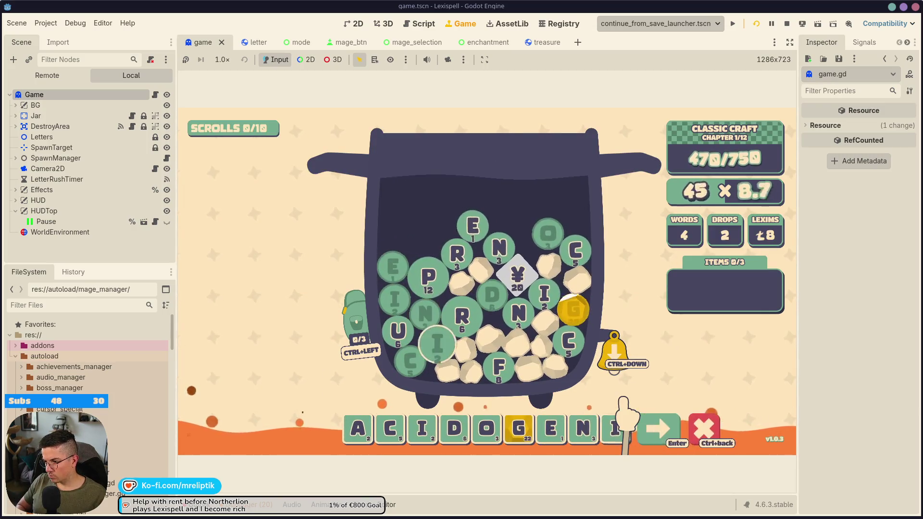
{"action": "type", "text": "c"}
{"action": "key", "text": "Return"}
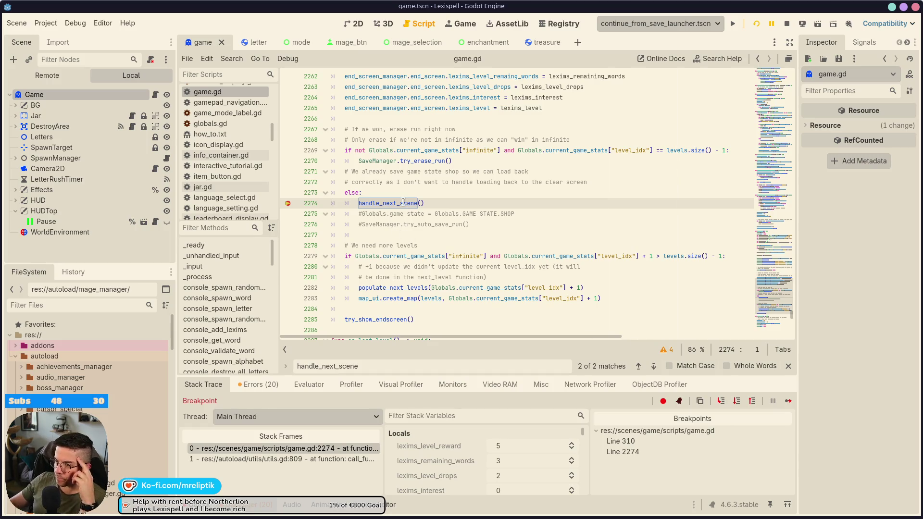
Step into handle_next_scene through lines 782, 786, 791 and 794, then continue and view the game.
{"action": "mouse_move", "coordinate": [403, 202]}
{"action": "left_click", "coordinate": [720, 402]}
{"action": "left_click", "coordinate": [720, 405]}
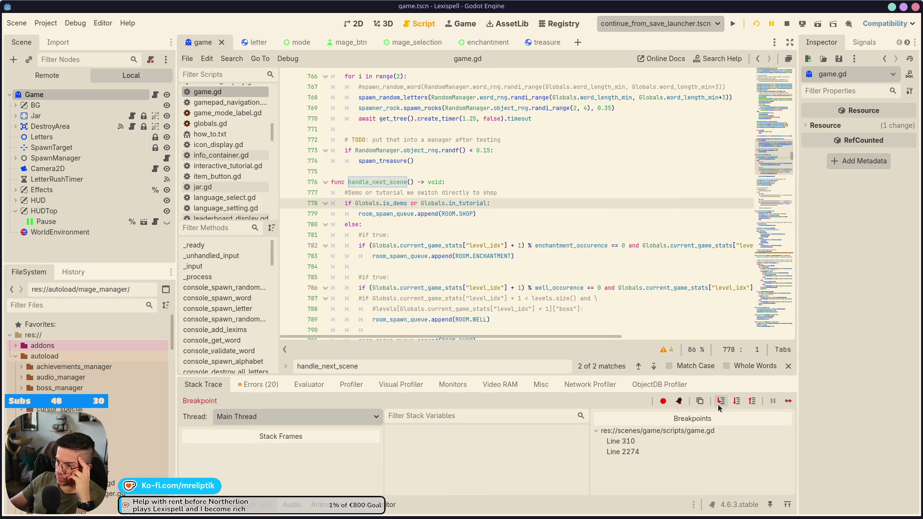
{"action": "left_click", "coordinate": [720, 403]}
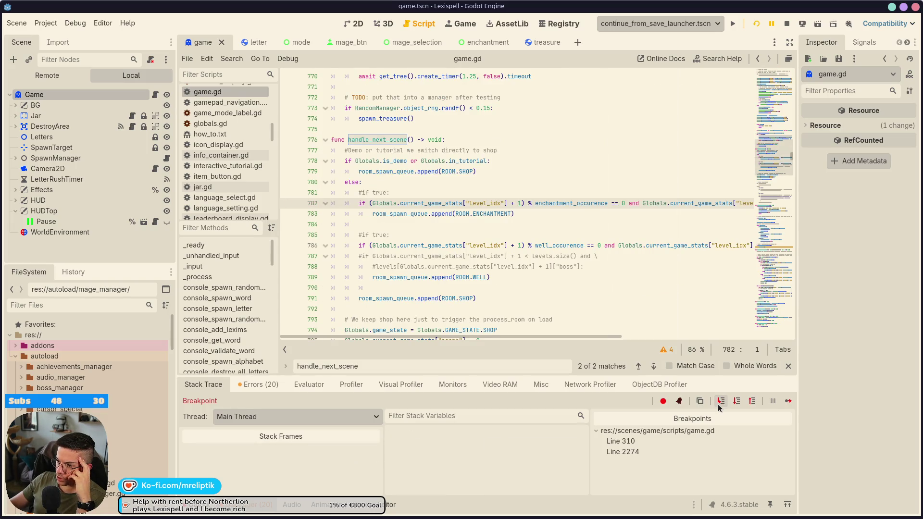
{"action": "left_click", "coordinate": [720, 405]}
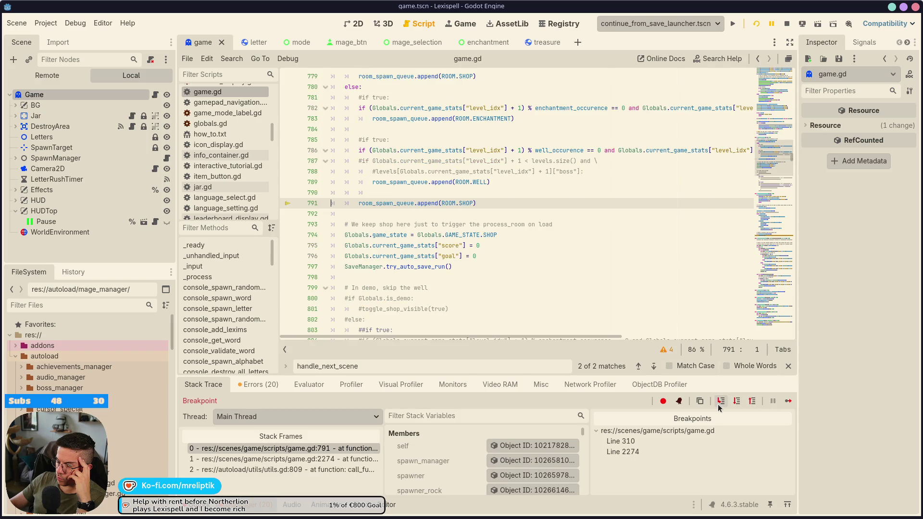
{"action": "left_click", "coordinate": [720, 405]}
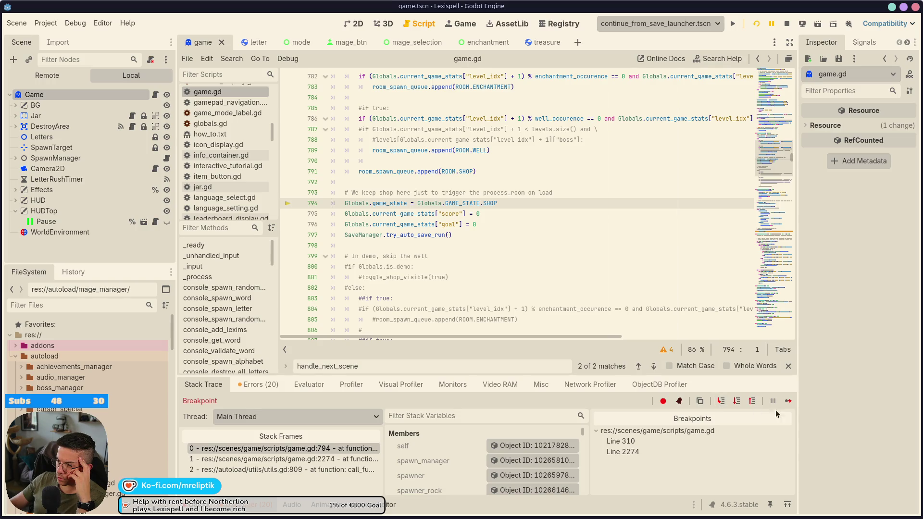
{"action": "left_click", "coordinate": [791, 404]}
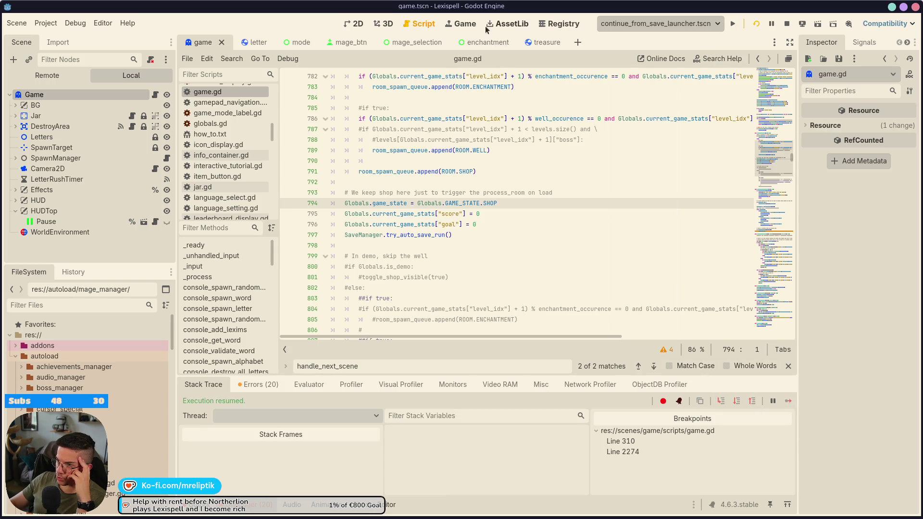
{"action": "left_click", "coordinate": [462, 23]}
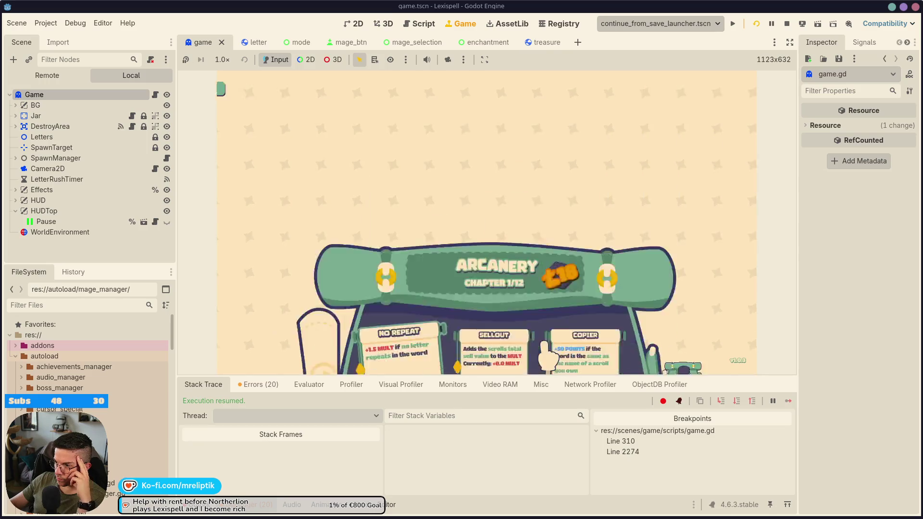
Leave the shop for chapter 2, drop the trailing N to submit ABAPTISO, then reopen the console.
{"action": "left_click", "coordinate": [529, 339]}
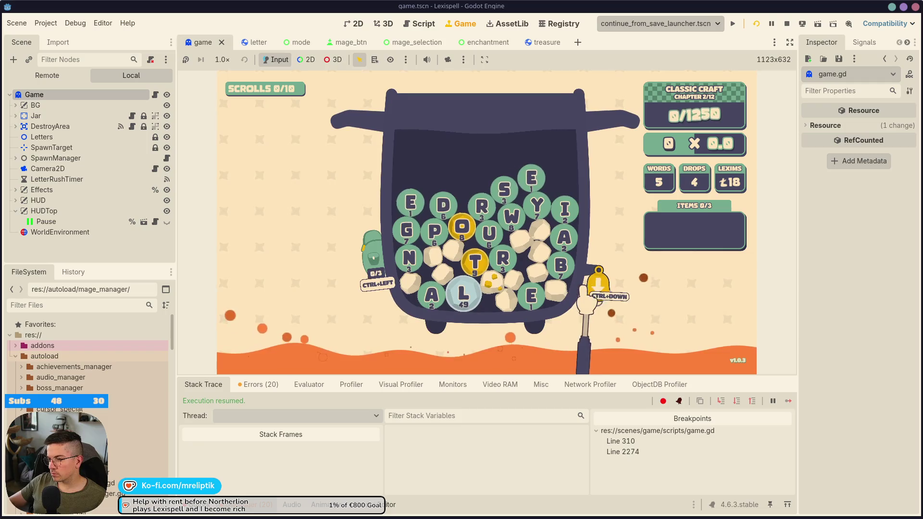
{"action": "key", "text": "grave"}
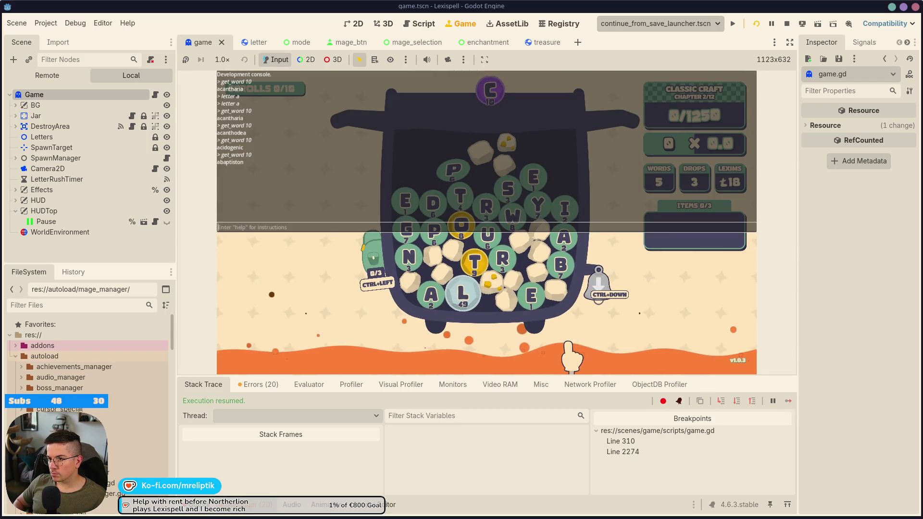
{"action": "key", "text": "grave"}
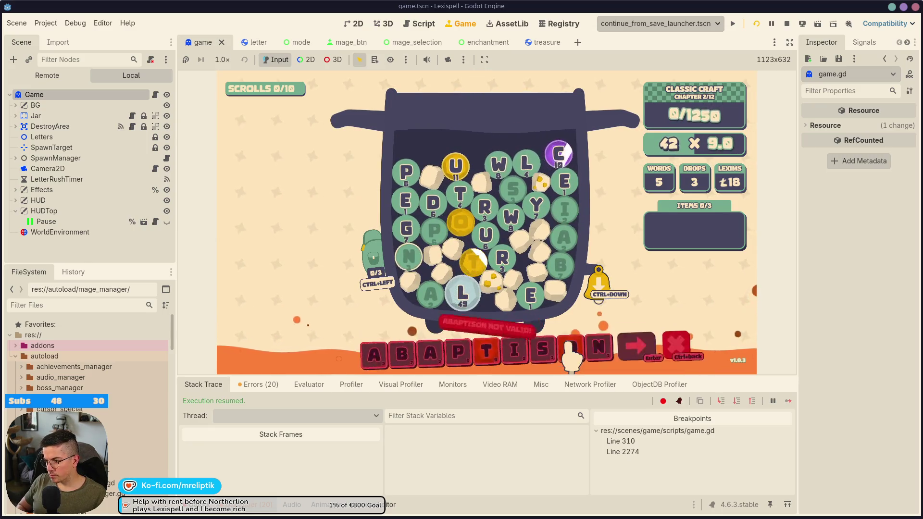
{"action": "key", "text": "grave"}
{"action": "key", "text": "grave"}
{"action": "key", "text": "BackSpace"}
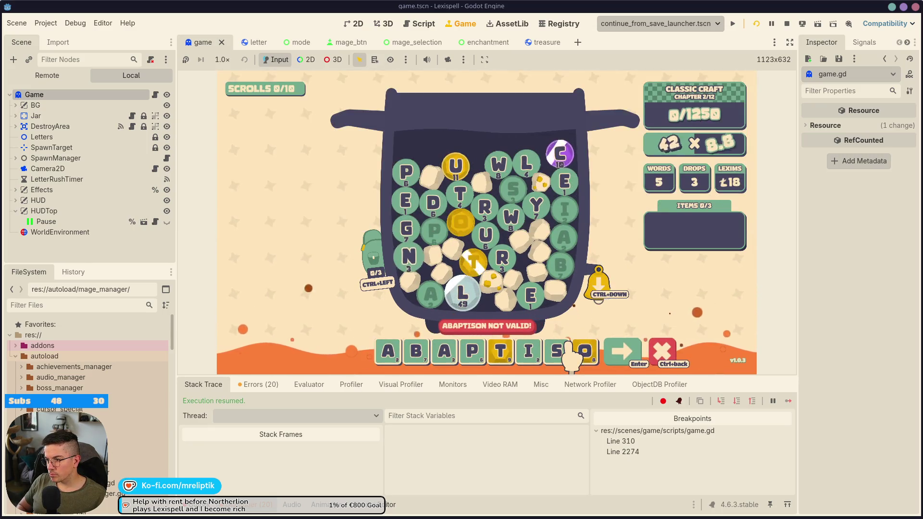
{"action": "type", "text": "TON"}
{"action": "key", "text": "Return"}
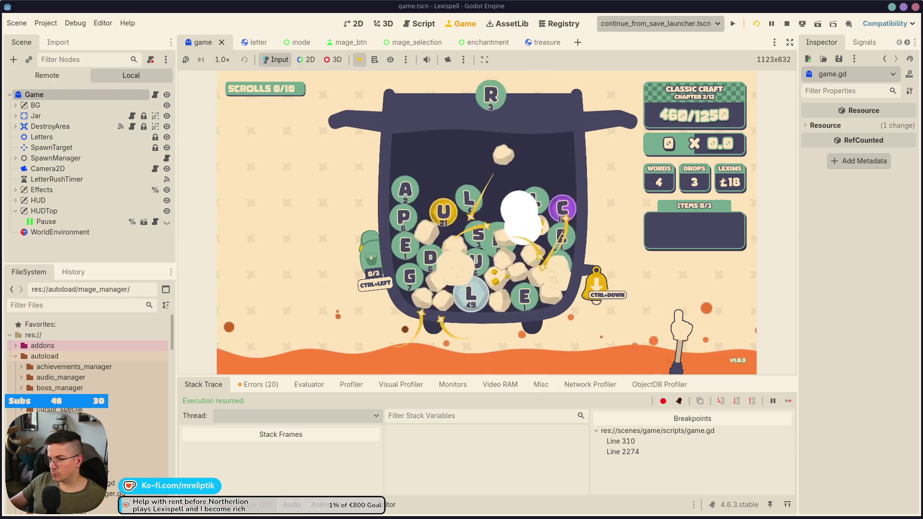
{"action": "key", "text": "grave"}
{"action": "key", "text": "grave"}
Add the SPECIAL BALANCE scroll from the debug list as the tenth scroll.
{"action": "mouse_move", "coordinate": [562, 179]}
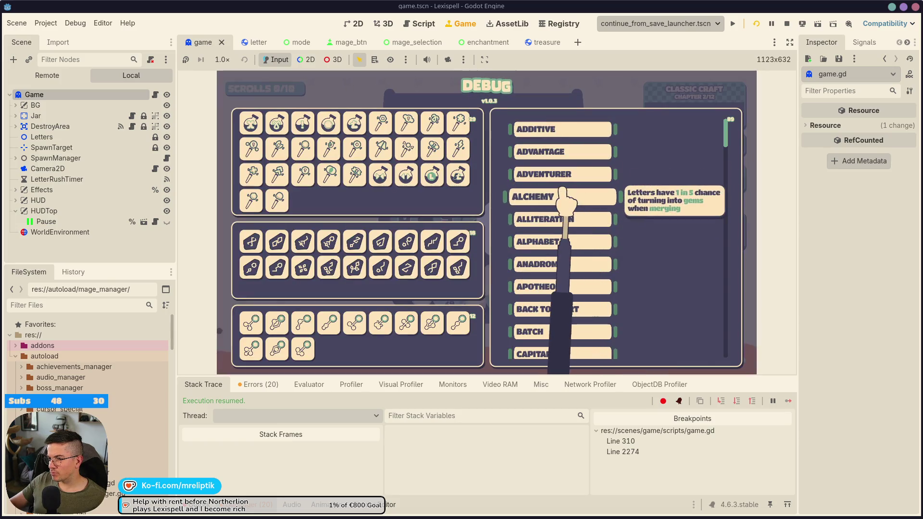
{"action": "scroll", "coordinate": [560, 231], "scroll_direction": "down", "scroll_amount": 10}
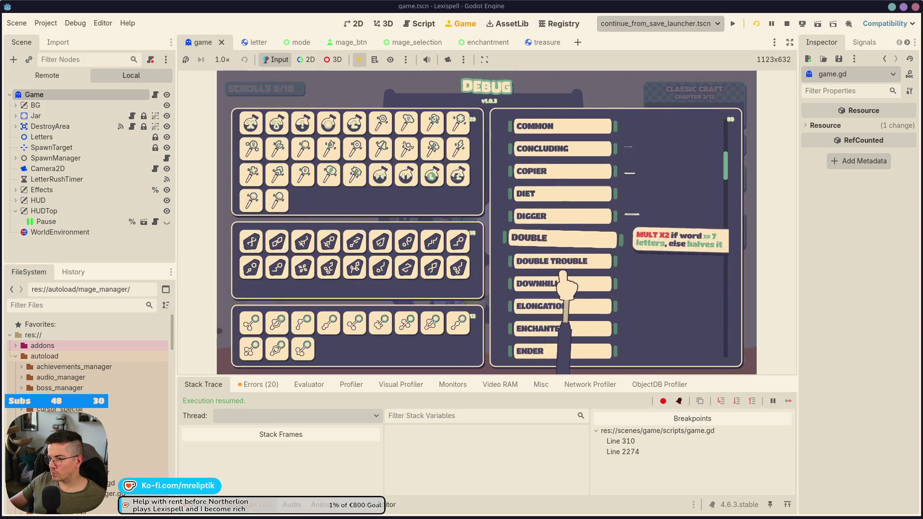
{"action": "scroll", "coordinate": [558, 279], "scroll_direction": "down", "scroll_amount": 10}
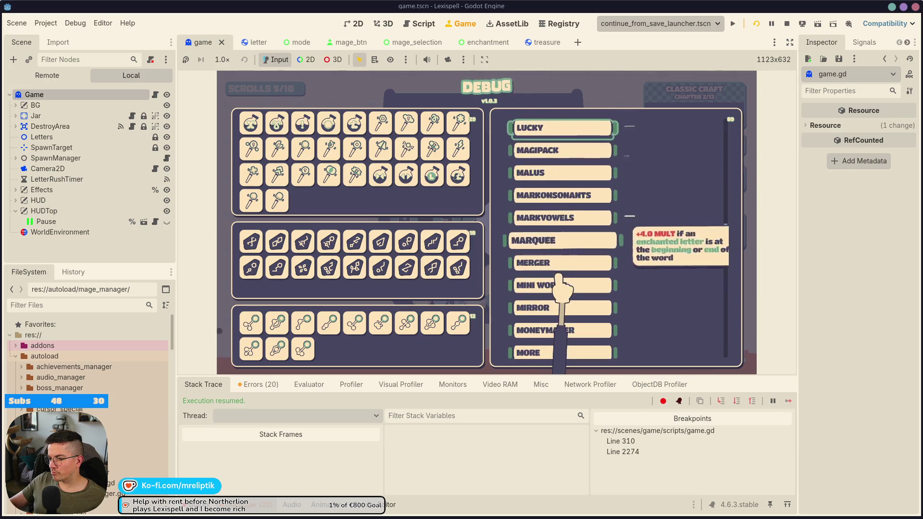
{"action": "scroll", "coordinate": [561, 271], "scroll_direction": "down", "scroll_amount": 10}
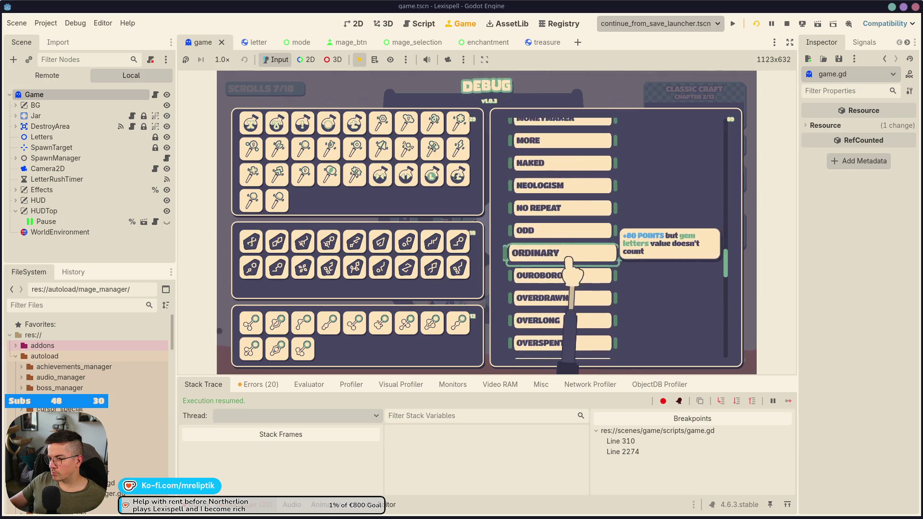
{"action": "scroll", "coordinate": [563, 198], "scroll_direction": "down", "scroll_amount": 10}
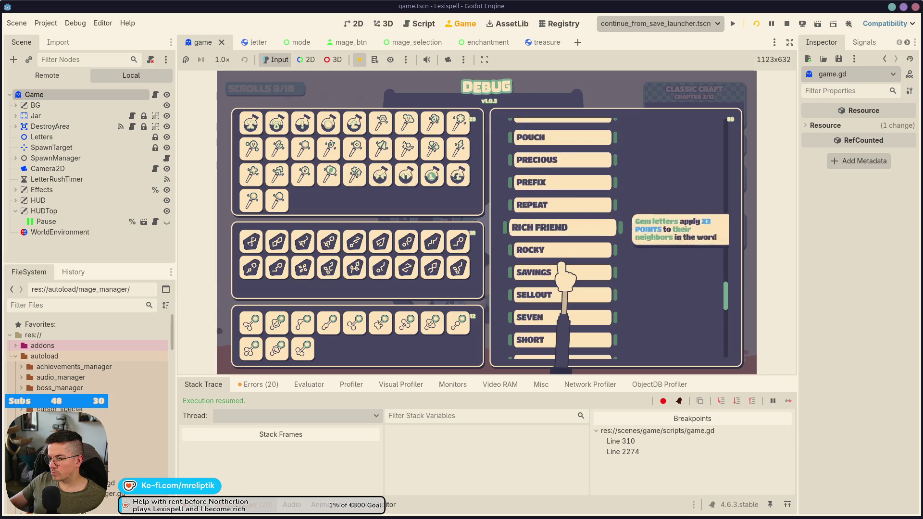
{"action": "left_click", "coordinate": [564, 308]}
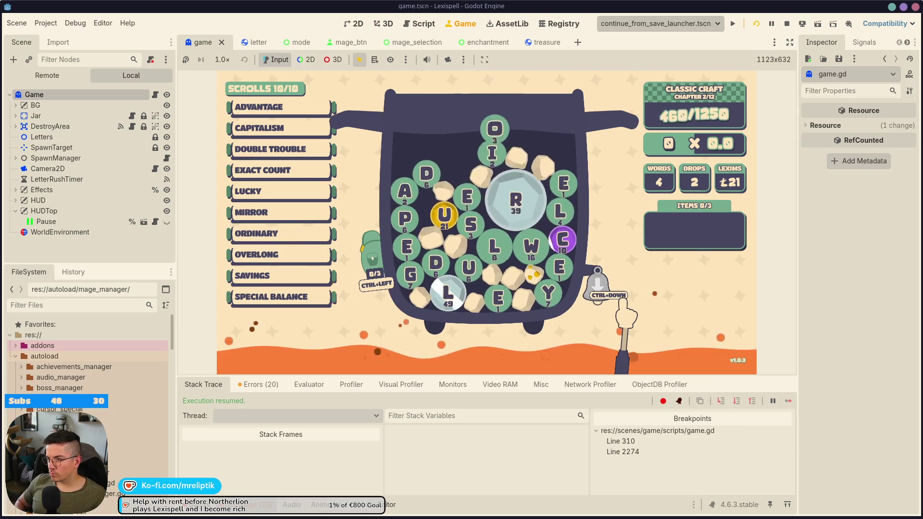
Run get_word 10 again and submit ACROSPIRED, hitting the line 2274 breakpoint.
{"action": "key", "text": "grave"}
{"action": "key", "text": "Up"}
{"action": "key", "text": "Return"}
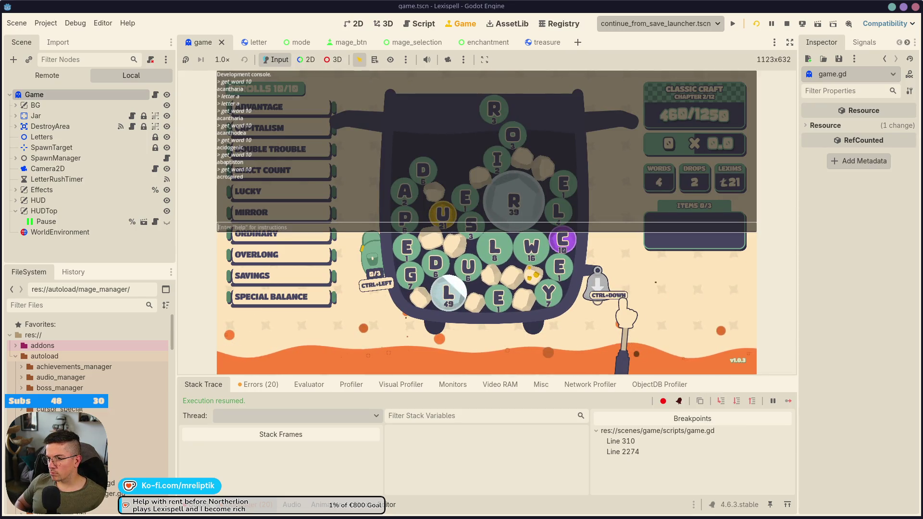
{"action": "key", "text": "grave"}
{"action": "type", "text": "acrospir"}
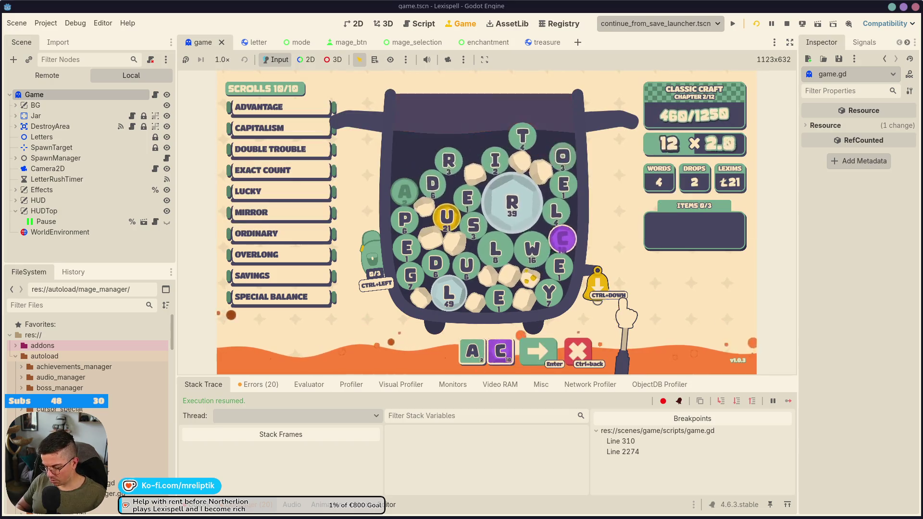
{"action": "type", "text": "ed"}
{"action": "key", "text": "Return"}
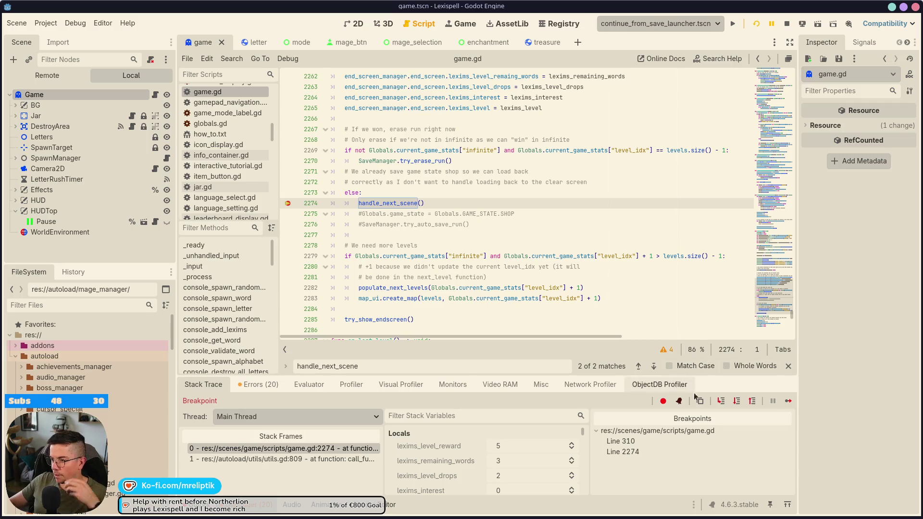
Step into handle_next_scene and read room_spawn_queue's value, [2].
{"action": "left_click", "coordinate": [720, 402]}
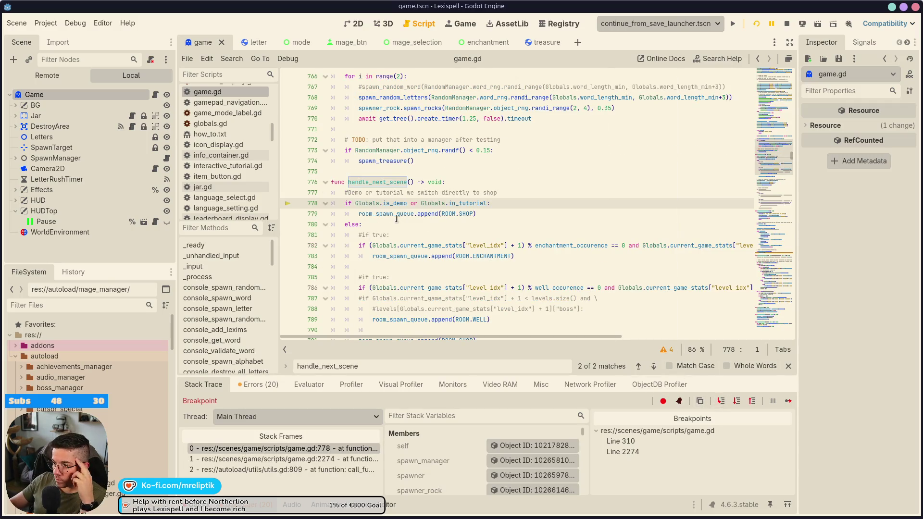
{"action": "mouse_move", "coordinate": [390, 217]}
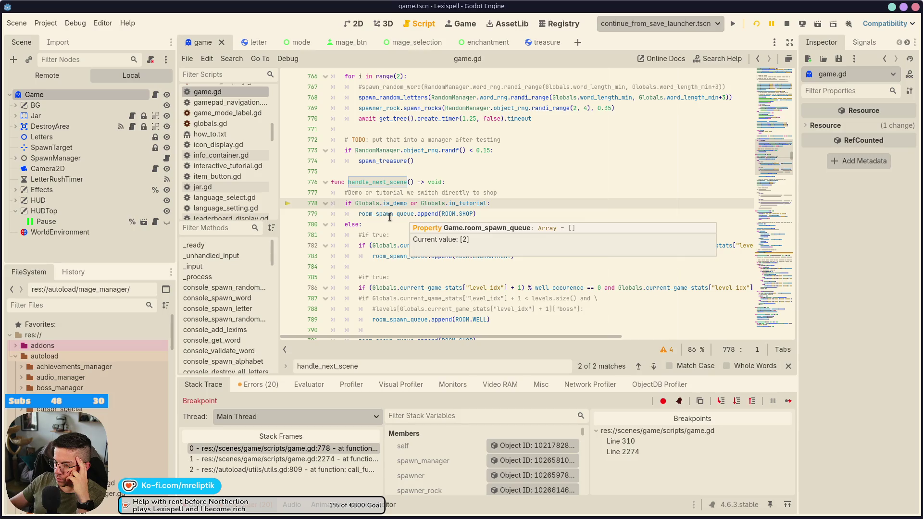
{"action": "scroll", "coordinate": [433, 265], "scroll_direction": "down", "scroll_amount": 4}
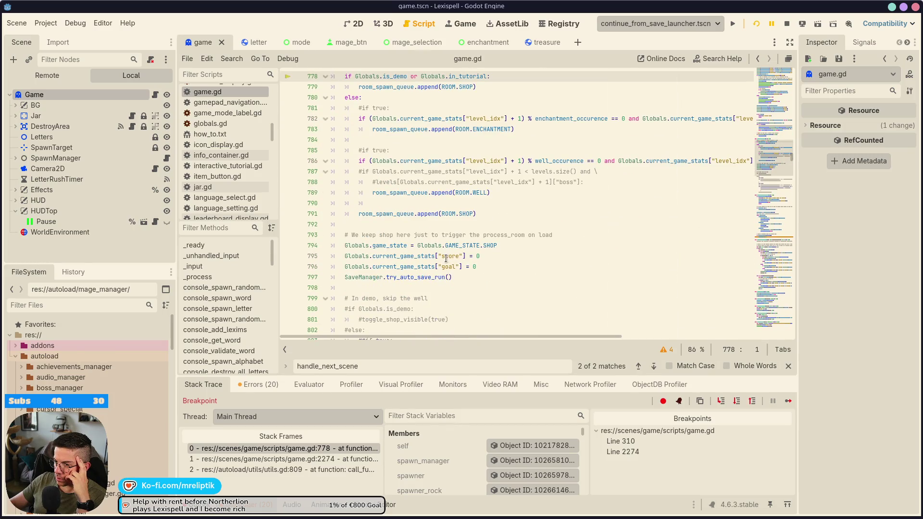
{"action": "scroll", "coordinate": [453, 265], "scroll_direction": "up", "scroll_amount": 4}
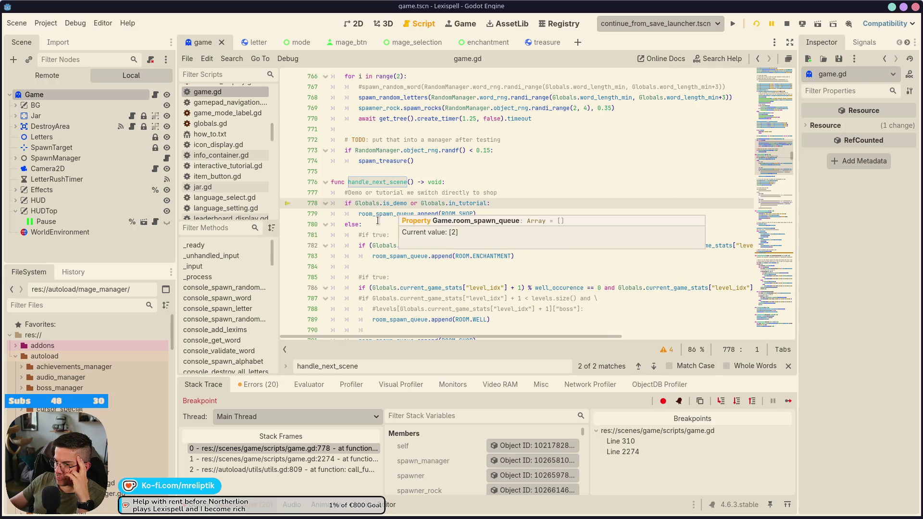
Highlight every use of room_spawn_queue across game.gd.
{"action": "double_click", "coordinate": [409, 214]}
{"action": "scroll", "coordinate": [475, 230], "scroll_direction": "down", "scroll_amount": 6}
{"action": "scroll", "coordinate": [475, 230], "scroll_direction": "down", "scroll_amount": 7}
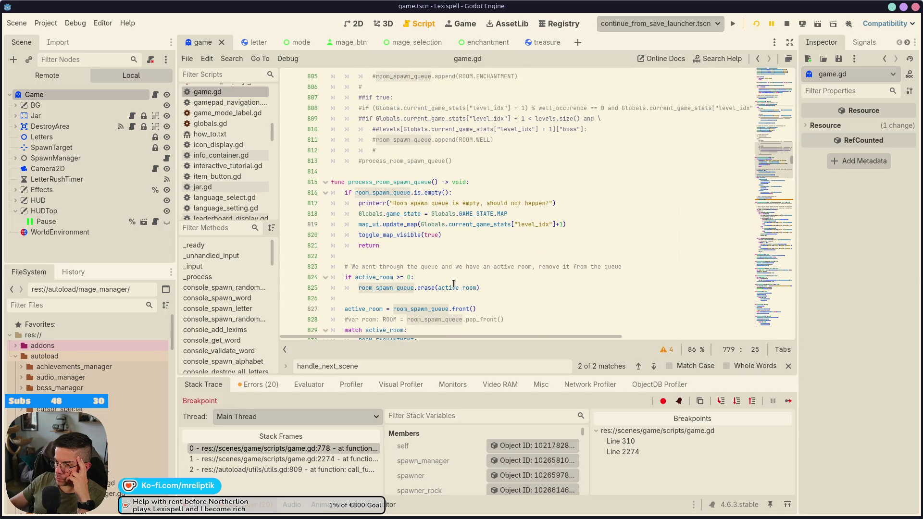
{"action": "mouse_move", "coordinate": [379, 287]}
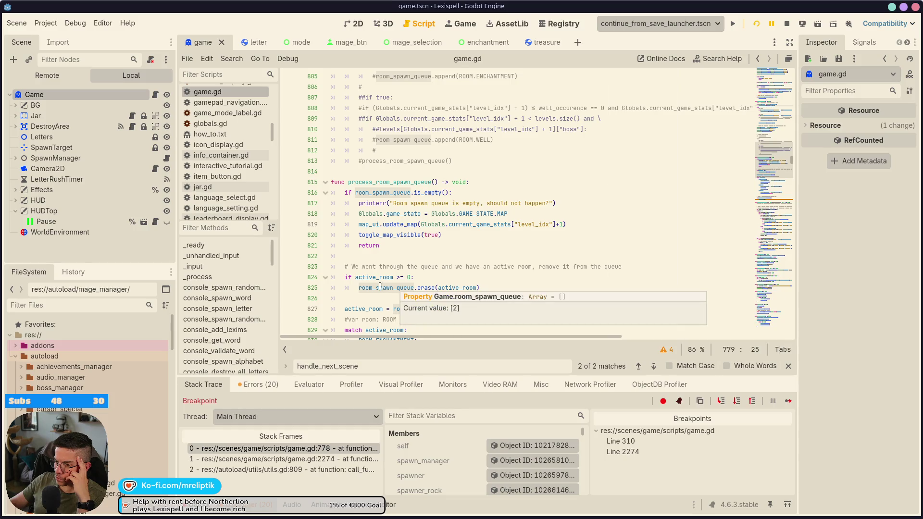
{"action": "scroll", "coordinate": [465, 233], "scroll_direction": "down", "scroll_amount": 1}
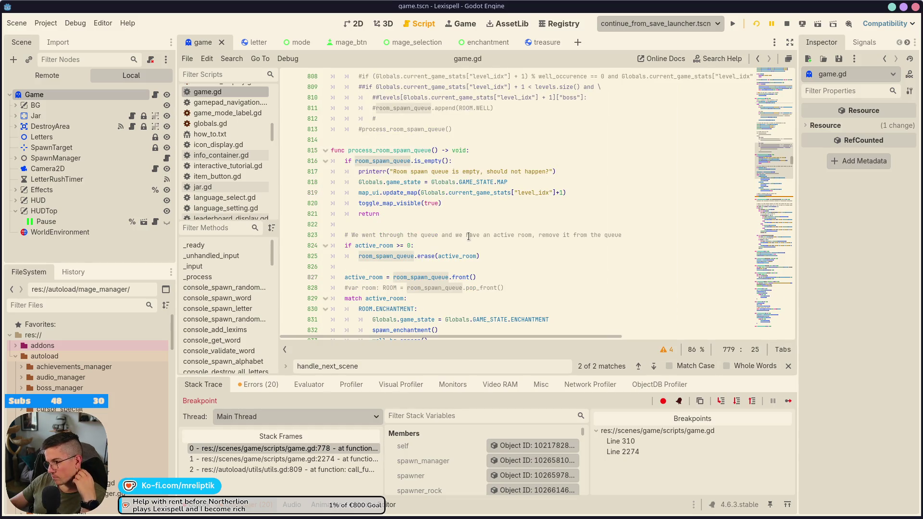
{"action": "scroll", "coordinate": [469, 236], "scroll_direction": "down", "scroll_amount": 6}
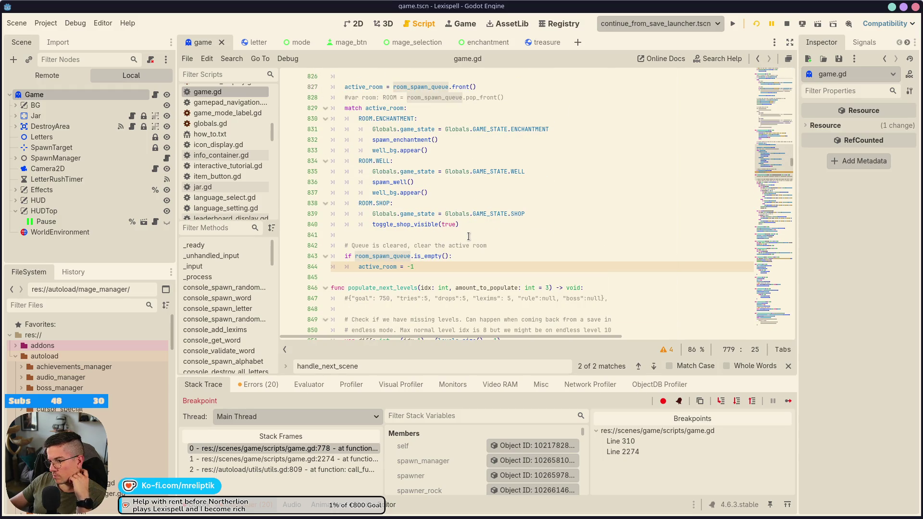
{"action": "scroll", "coordinate": [469, 236], "scroll_direction": "up", "scroll_amount": 3}
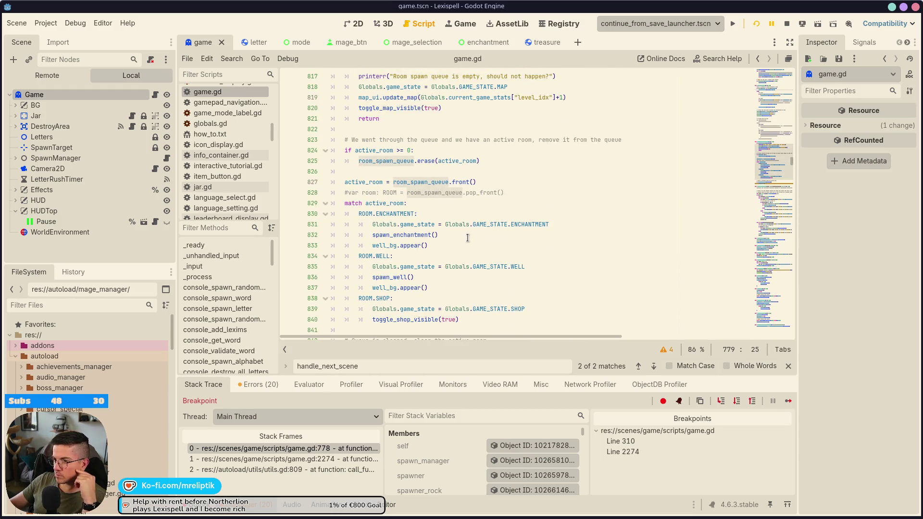
{"action": "scroll", "coordinate": [465, 238], "scroll_direction": "down", "scroll_amount": 2}
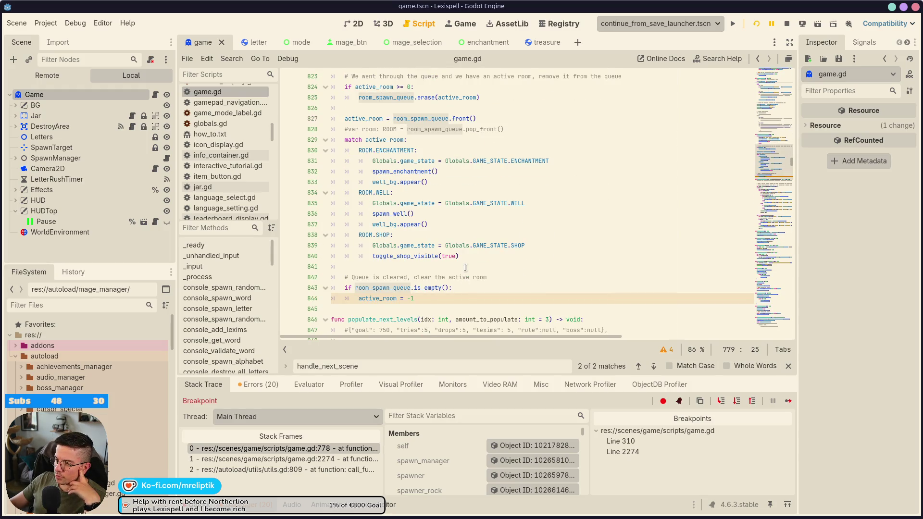
{"action": "scroll", "coordinate": [465, 245], "scroll_direction": "up", "scroll_amount": 3}
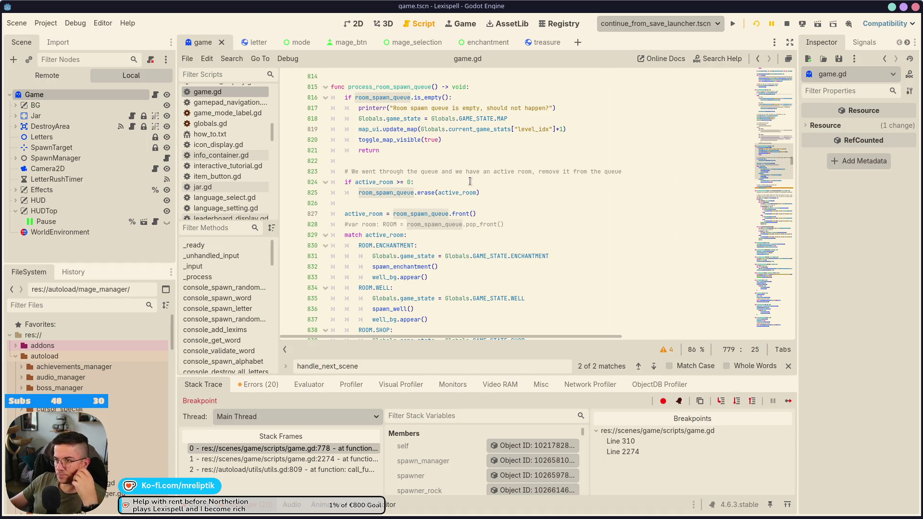
Copy the room_spawn_queue name from line 825 to the clipboard.
{"action": "double_click", "coordinate": [383, 193]}
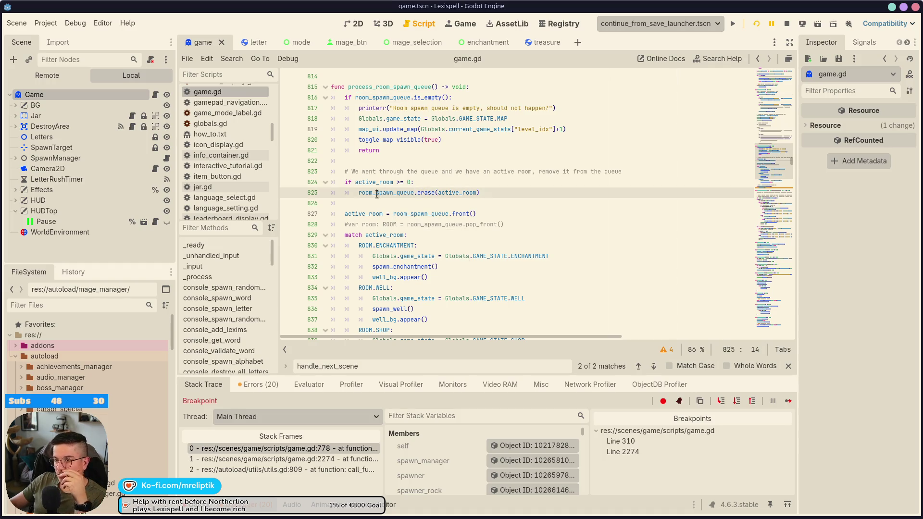
{"action": "right_click", "coordinate": [382, 194]}
{"action": "left_click", "coordinate": [409, 242]}
Select the active_room = -1 statement on line 844.
{"action": "scroll", "coordinate": [389, 250], "scroll_direction": "down", "scroll_amount": 3}
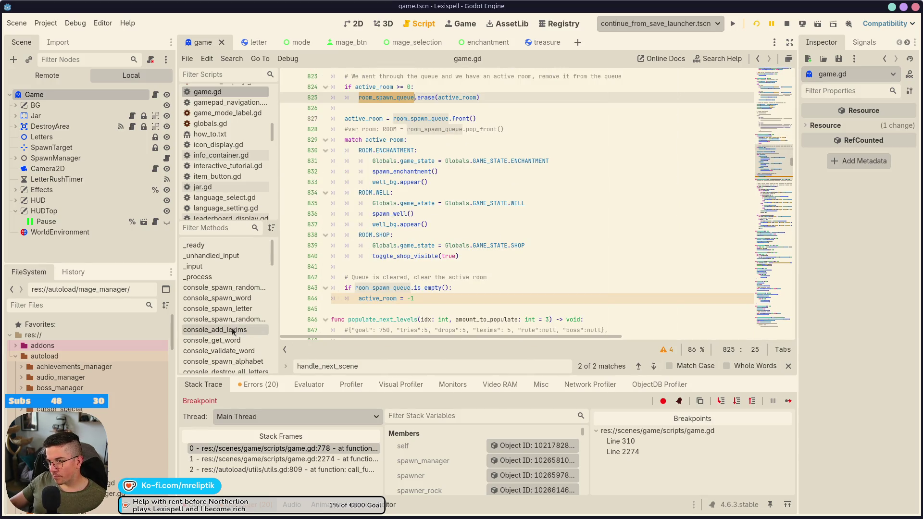
{"action": "scroll", "coordinate": [243, 323], "scroll_direction": "down", "scroll_amount": 3}
{"action": "scroll", "coordinate": [243, 323], "scroll_direction": "down", "scroll_amount": 10}
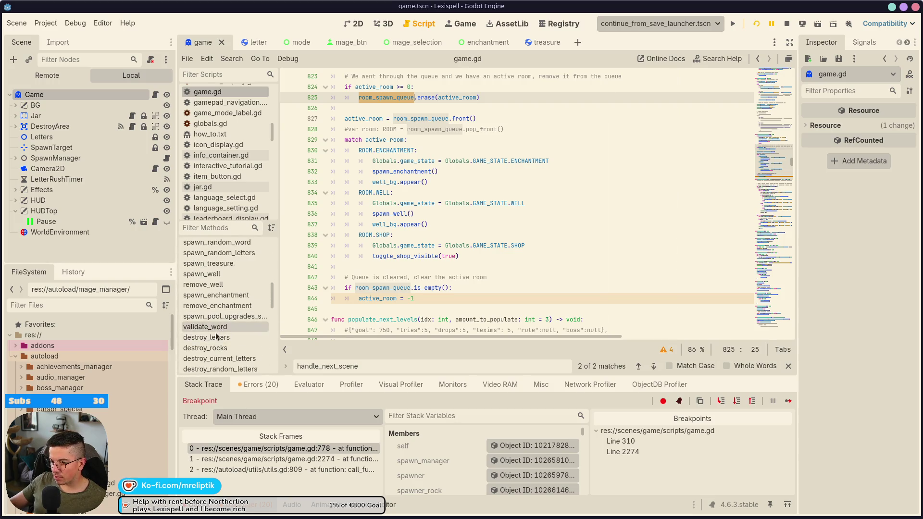
{"action": "scroll", "coordinate": [220, 337], "scroll_direction": "down", "scroll_amount": 5}
{"action": "scroll", "coordinate": [233, 341], "scroll_direction": "down", "scroll_amount": 8}
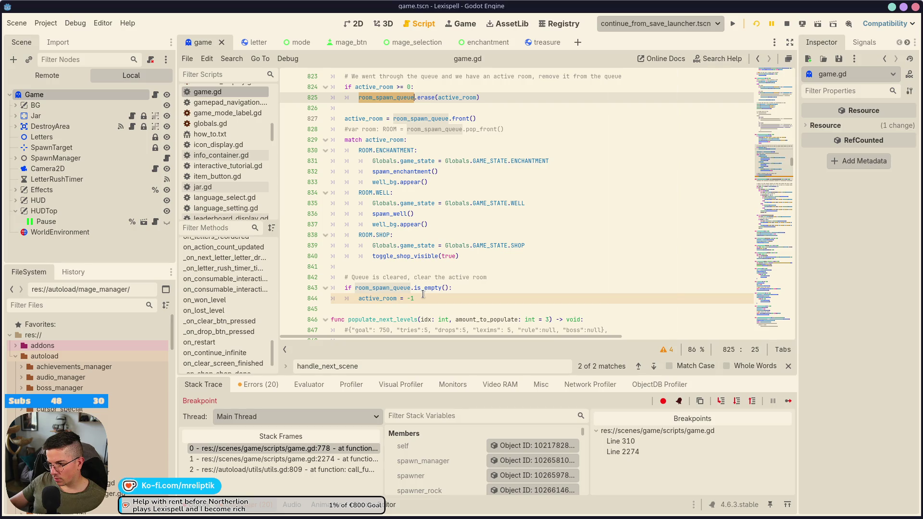
{"action": "left_click_drag", "start_coordinate": [423, 294], "coordinate": [361, 300]}
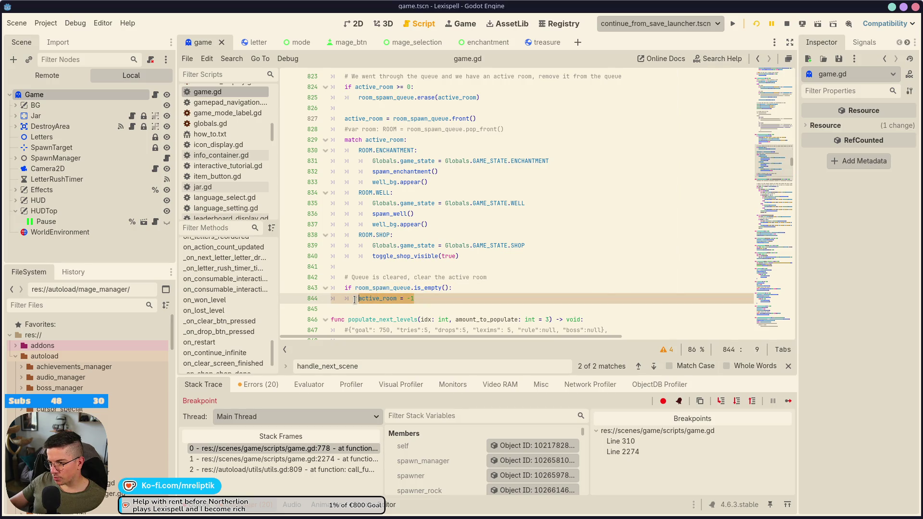
{"action": "scroll", "coordinate": [360, 302], "scroll_direction": "down", "scroll_amount": 3}
Insert blank lines after line 844 and declare func clear_room_spawn_queue().
{"action": "left_click", "coordinate": [346, 203]}
{"action": "left_click", "coordinate": [346, 214]}
{"action": "key", "text": "Return"}
{"action": "key", "text": "Return"}
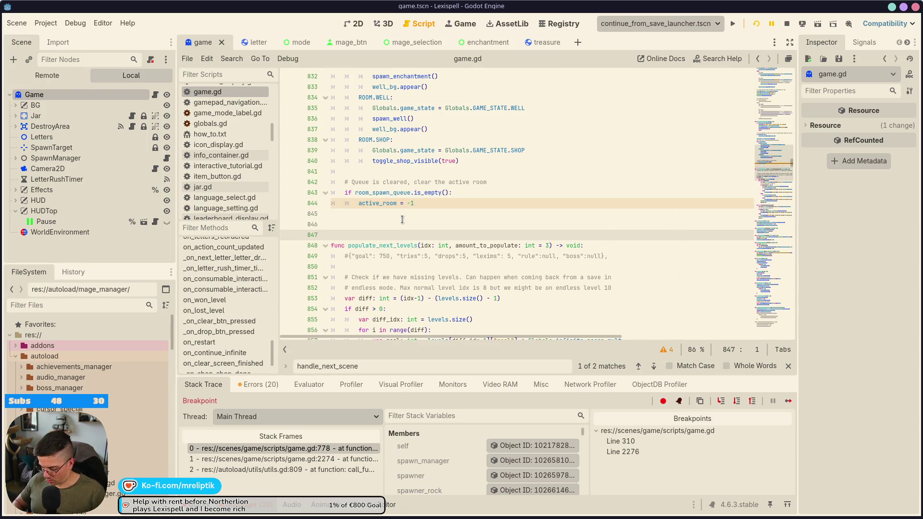
{"action": "key", "text": "Up"}
{"action": "type", "text": "func lear_"}
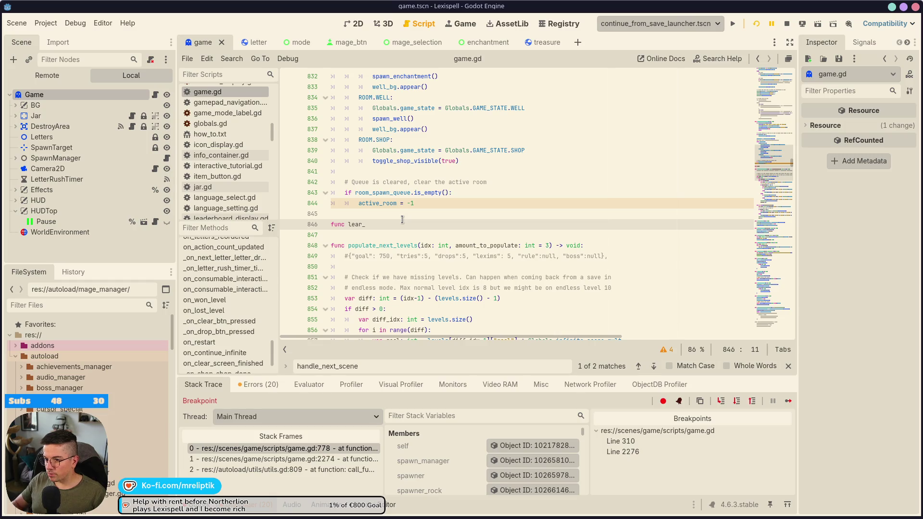
{"action": "scroll", "coordinate": [402, 221], "scroll_direction": "up", "scroll_amount": 10}
{"action": "scroll", "coordinate": [400, 258], "scroll_direction": "down", "scroll_amount": 1}
{"action": "scroll", "coordinate": [400, 259], "scroll_direction": "down", "scroll_amount": 6}
{"action": "key", "text": "BackSpace"}
{"action": "key", "text": "BackSpace"}
{"action": "key", "text": "BackSpace"}
{"action": "type", "text": "clear"}
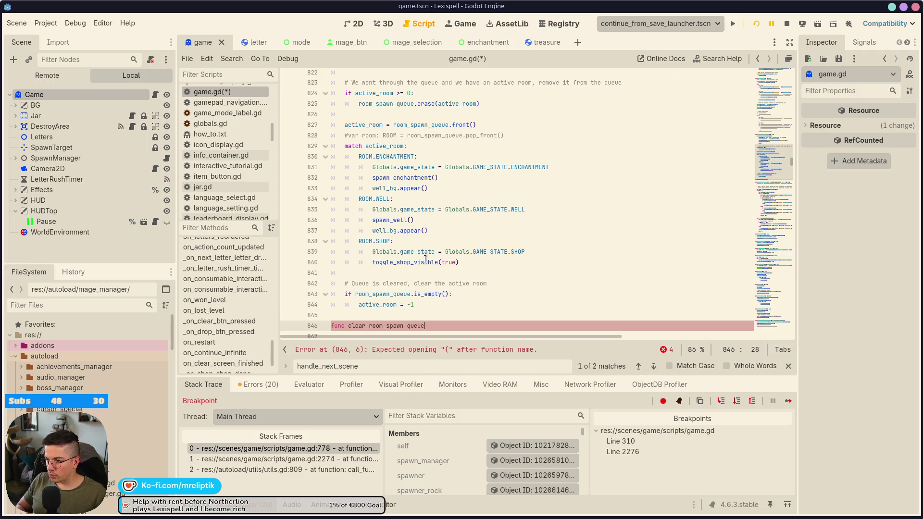
{"action": "type", "text": "()"}
{"action": "key", "text": "ctrl+shift+Return"}
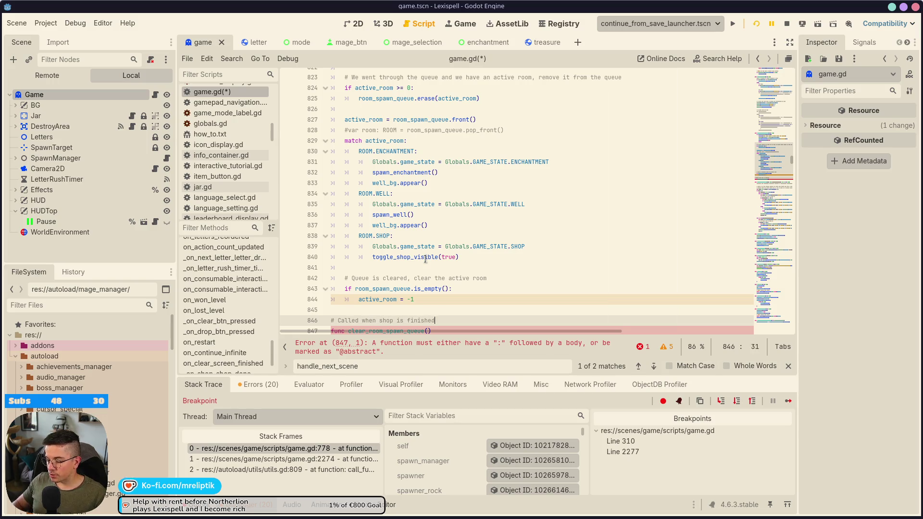
{"action": "scroll", "coordinate": [426, 259], "scroll_direction": "down", "scroll_amount": 2}
Make it return void with body active_room = -1 and room_spawn_queue.clear(), then save.
{"action": "left_click", "coordinate": [463, 268]}
{"action": "type", "text": "-> void:"}
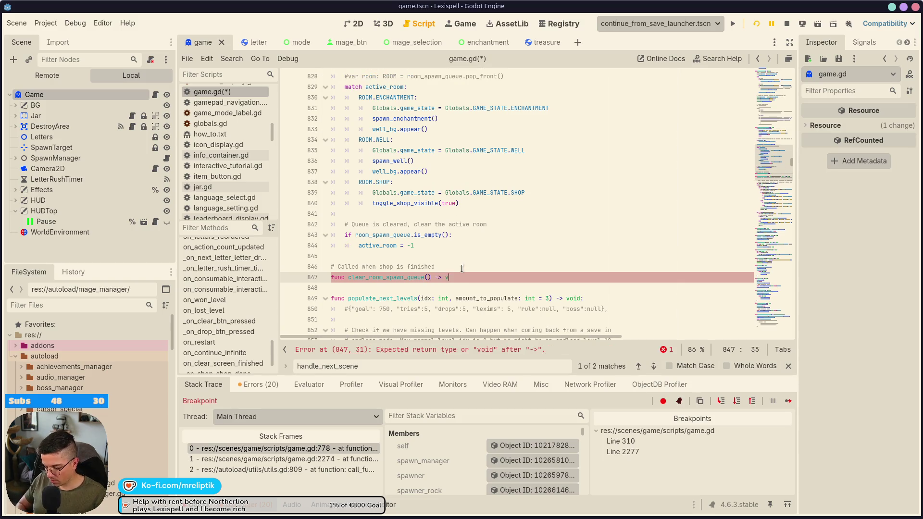
{"action": "key", "text": "Return"}
{"action": "type", "text": "cti"}
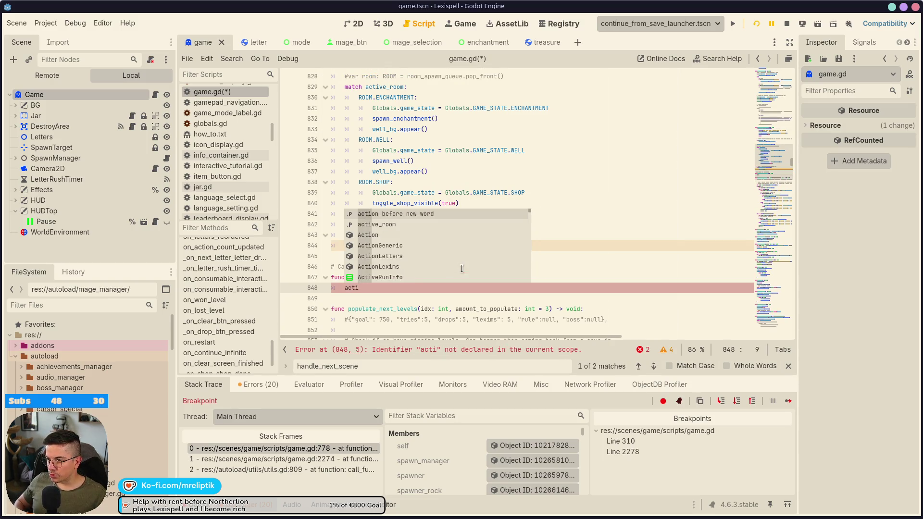
{"action": "key", "text": "Return"}
{"action": "type", "text": "-1"}
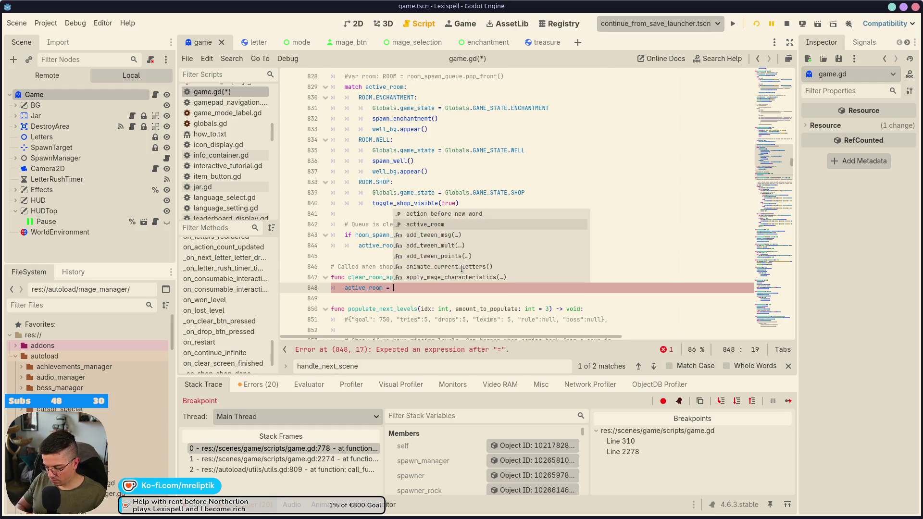
{"action": "key", "text": "Return"}
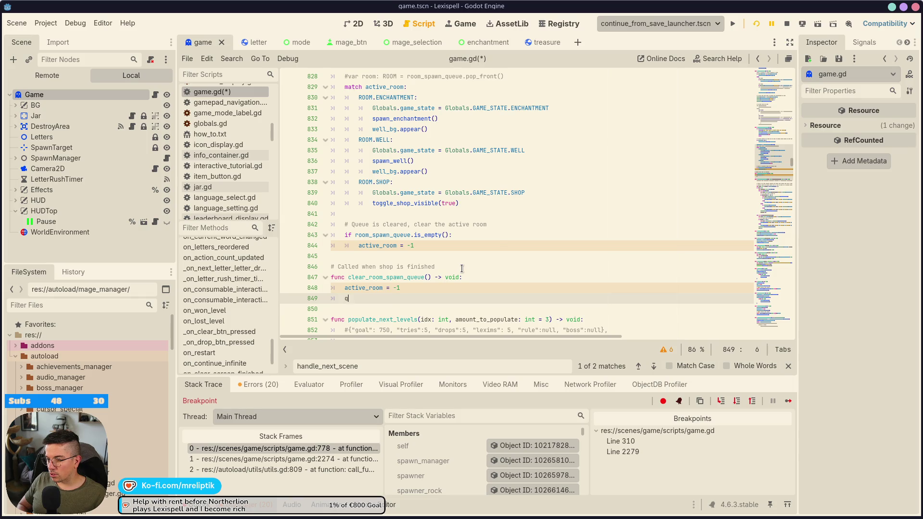
{"action": "type", "text": "ueue"}
{"action": "key", "text": "Down"}
{"action": "key", "text": "Down"}
{"action": "key", "text": "Down"}
{"action": "key", "text": "Return"}
{"action": "type", "text": ".clea"}
{"action": "key", "text": "Return"}
{"action": "key", "text": "ctrl+s"}
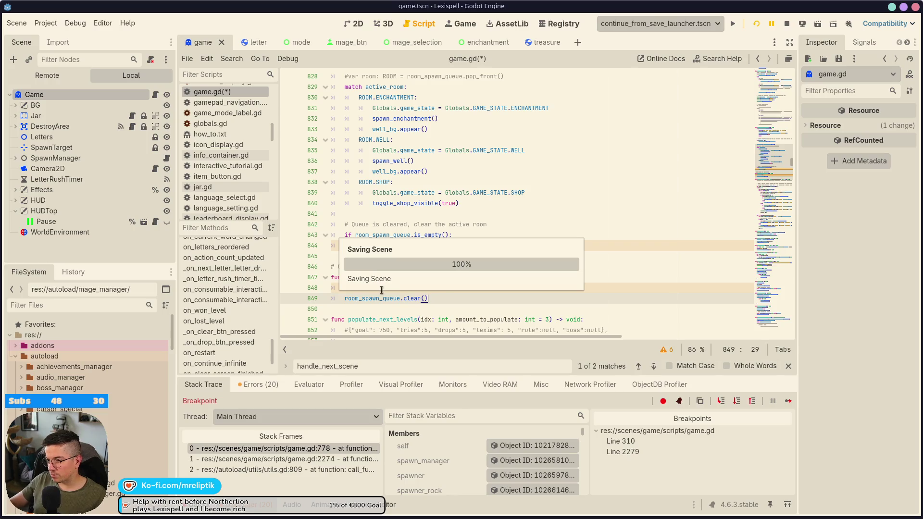
Select the new function's name and bring up the _on_shop_shop_done method.
{"action": "double_click", "coordinate": [385, 278]}
{"action": "scroll", "coordinate": [236, 343], "scroll_direction": "down", "scroll_amount": 2}
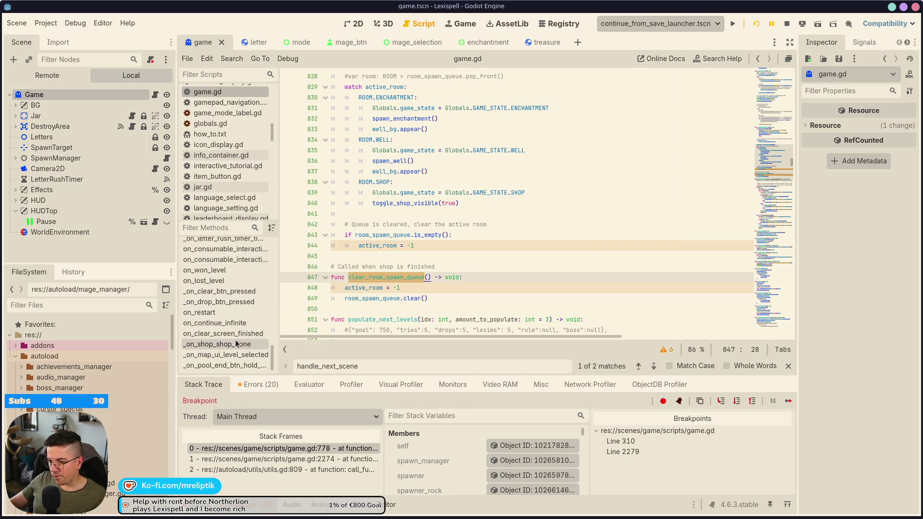
{"action": "left_click", "coordinate": [229, 345]}
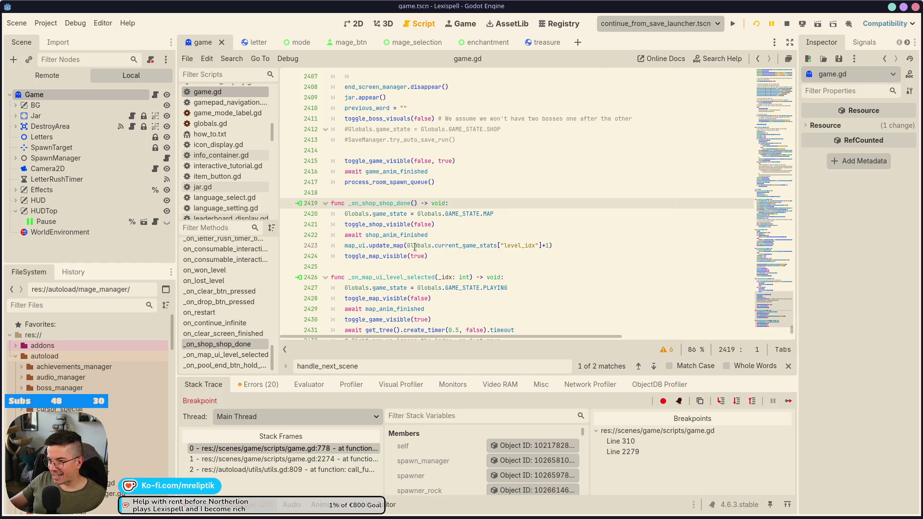
Call clear_room_spawn_queue() first in _on_shop_shop_done, save, and restart the game.
{"action": "key", "text": "Return"}
{"action": "key", "text": "ctrl+v"}
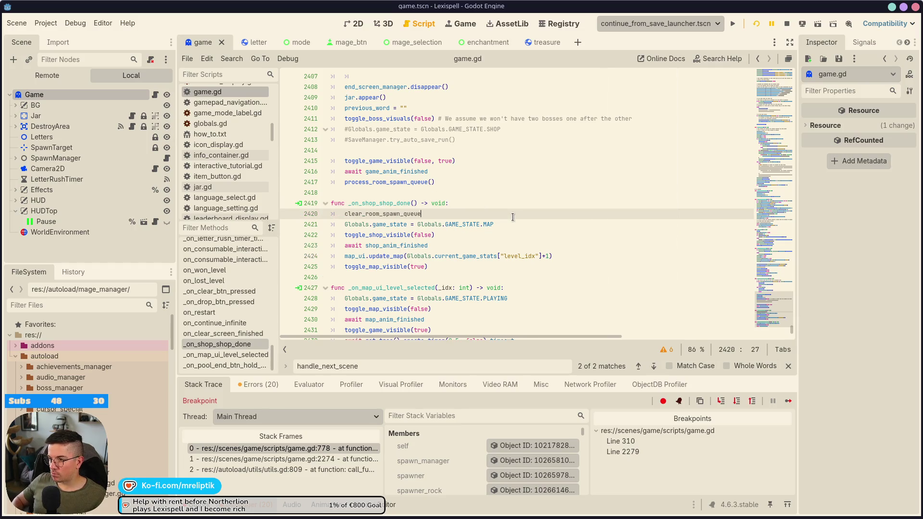
{"action": "type", "text": "("}
{"action": "key", "text": "ctrl+s"}
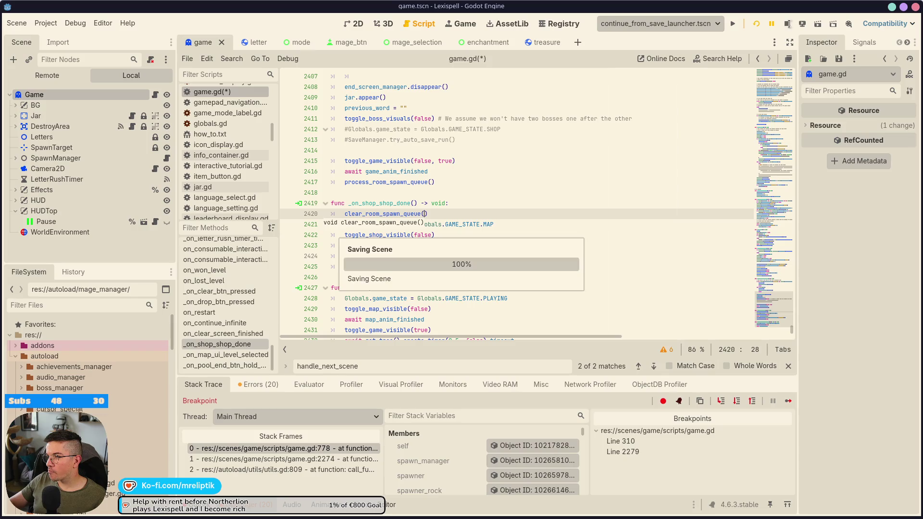
{"action": "left_click", "coordinate": [787, 24]}
{"action": "left_click", "coordinate": [755, 26]}
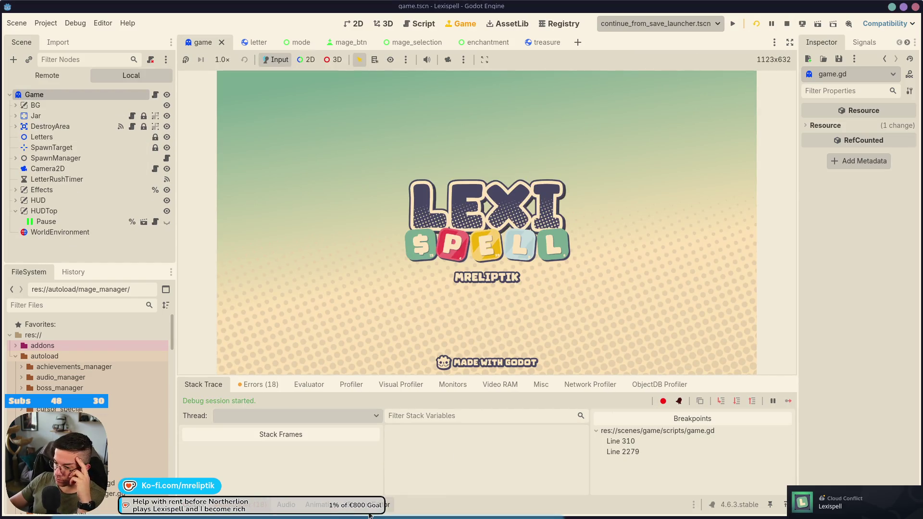
Collapse the output dock and start a new Classic Craft run at Chapter 1.
{"action": "mouse_move", "coordinate": [333, 517]}
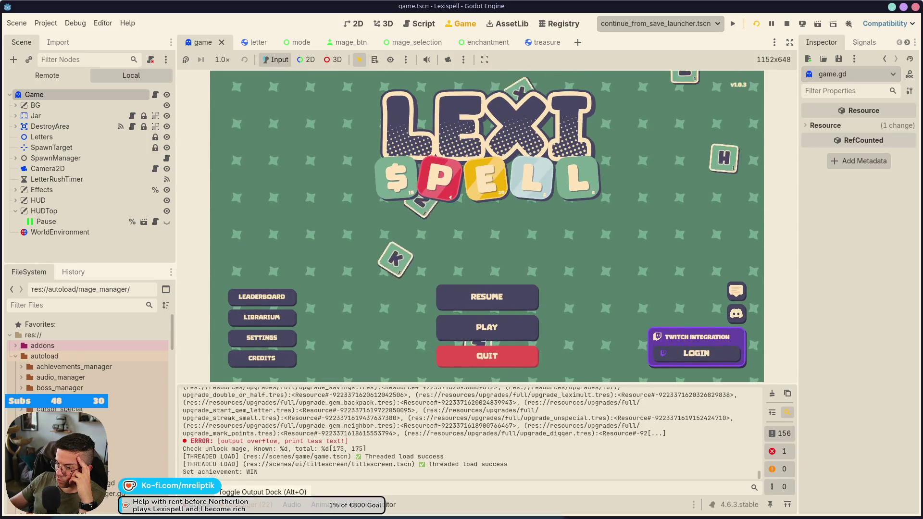
{"action": "left_click", "coordinate": [222, 504]}
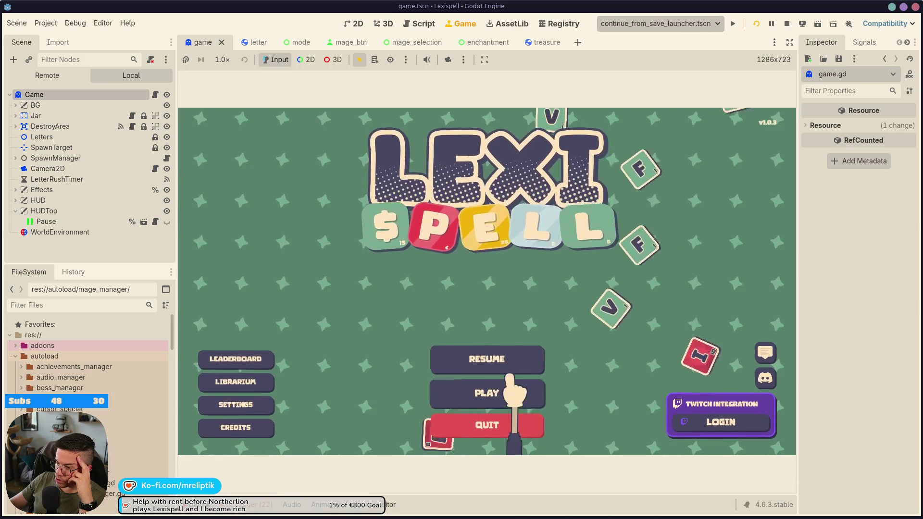
{"action": "left_click", "coordinate": [503, 389]}
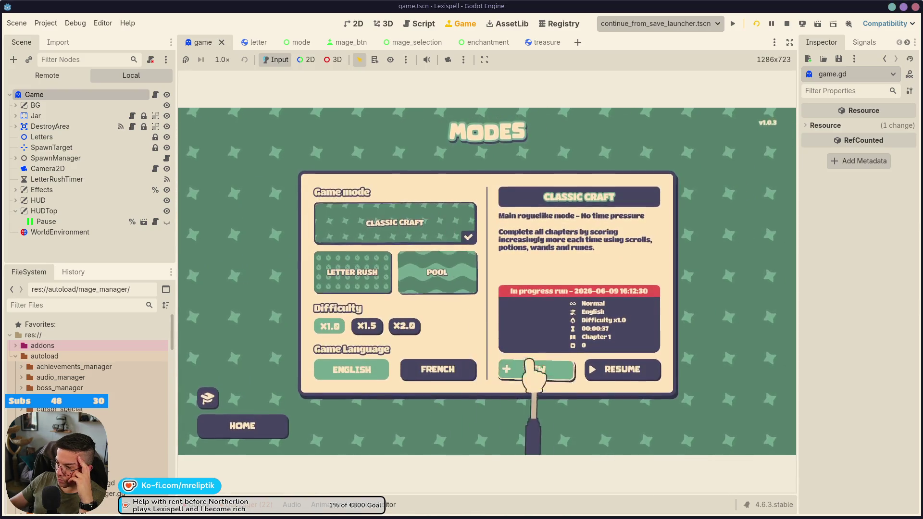
{"action": "left_click", "coordinate": [530, 368]}
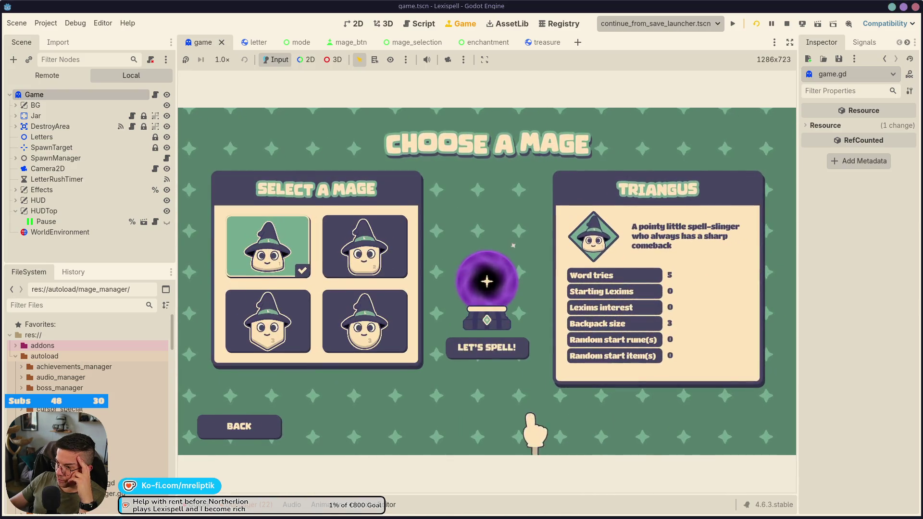
{"action": "left_click", "coordinate": [502, 347]}
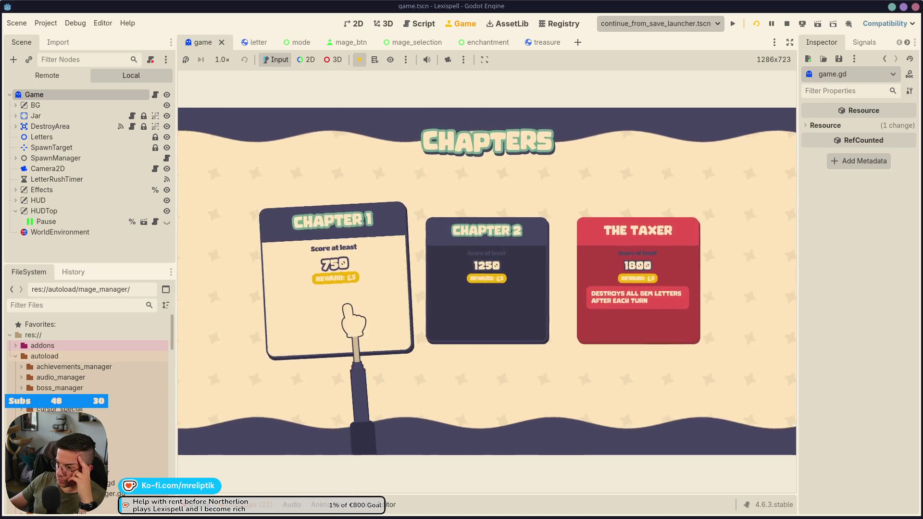
{"action": "left_click", "coordinate": [353, 307]}
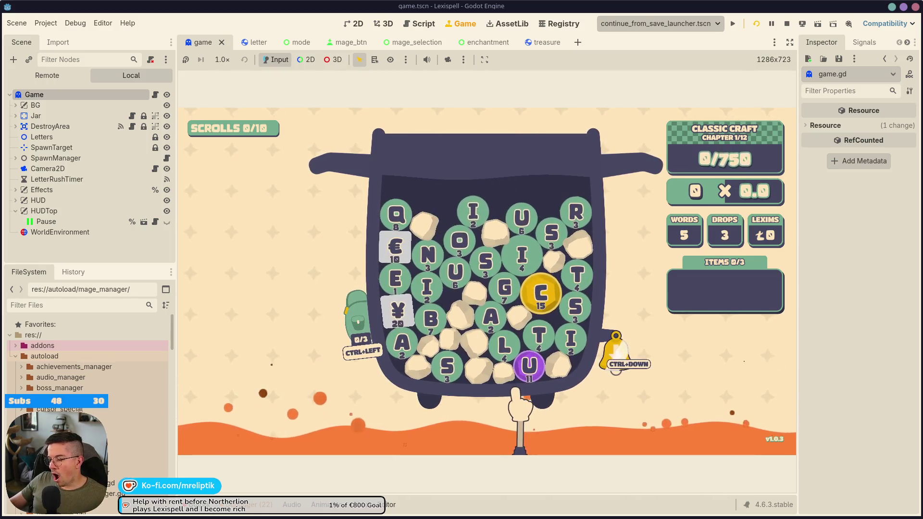
Pause and resume, finish and submit ABIOGENIST, then open the debug overlay.
{"action": "key", "text": "Escape"}
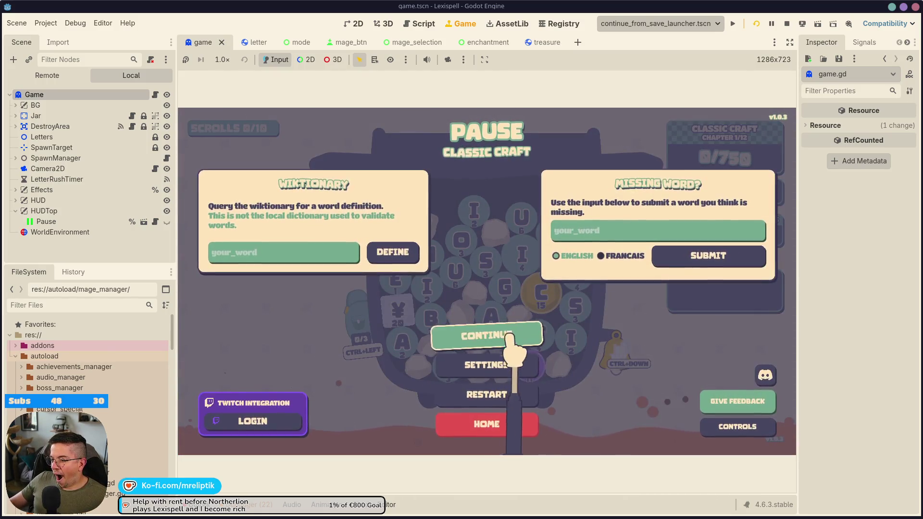
{"action": "key", "text": "Escape"}
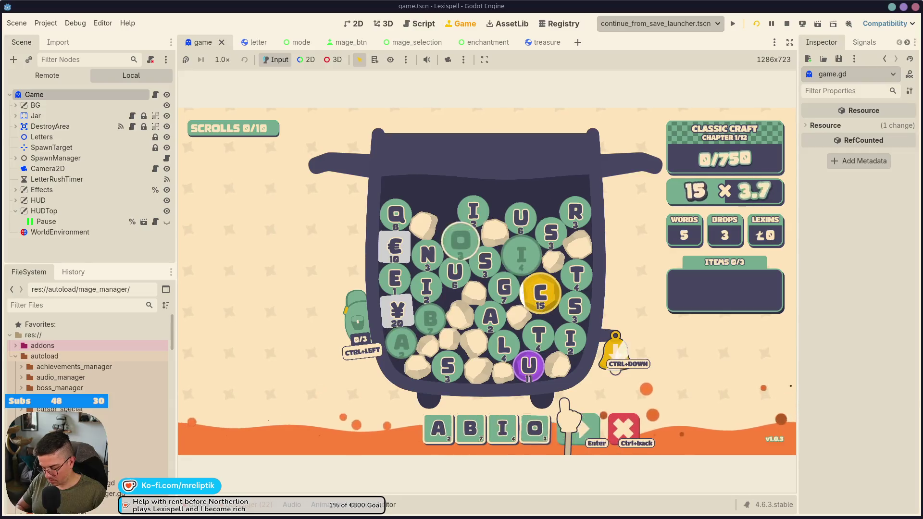
{"action": "type", "text": "t"}
{"action": "key", "text": "Return"}
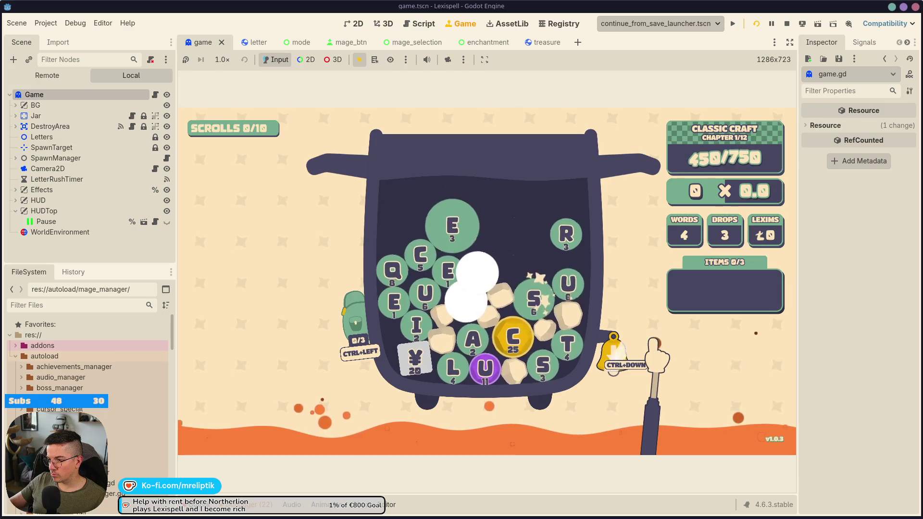
{"action": "key", "text": "F1"}
Add the VOWELS scroll from the debug overlay, filling all 10 slots.
{"action": "scroll", "coordinate": [598, 262], "scroll_direction": "down", "scroll_amount": 15}
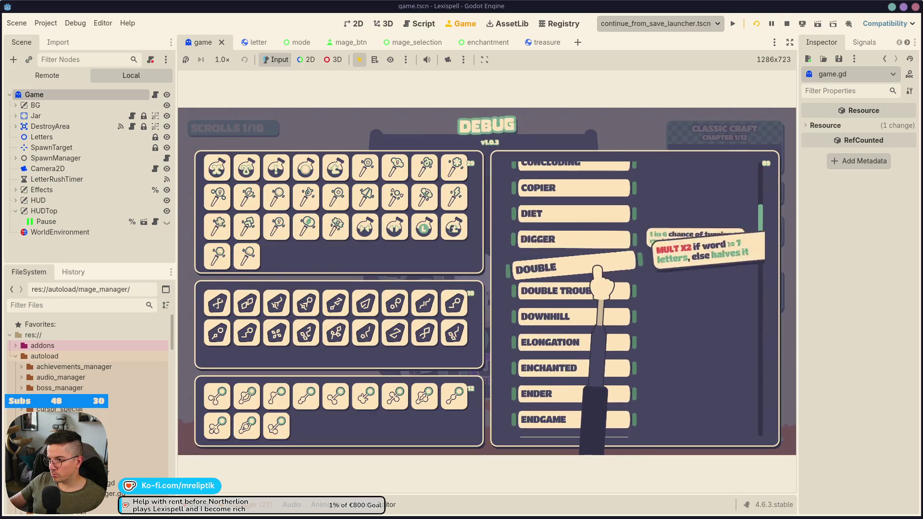
{"action": "scroll", "coordinate": [598, 270], "scroll_direction": "down", "scroll_amount": 10}
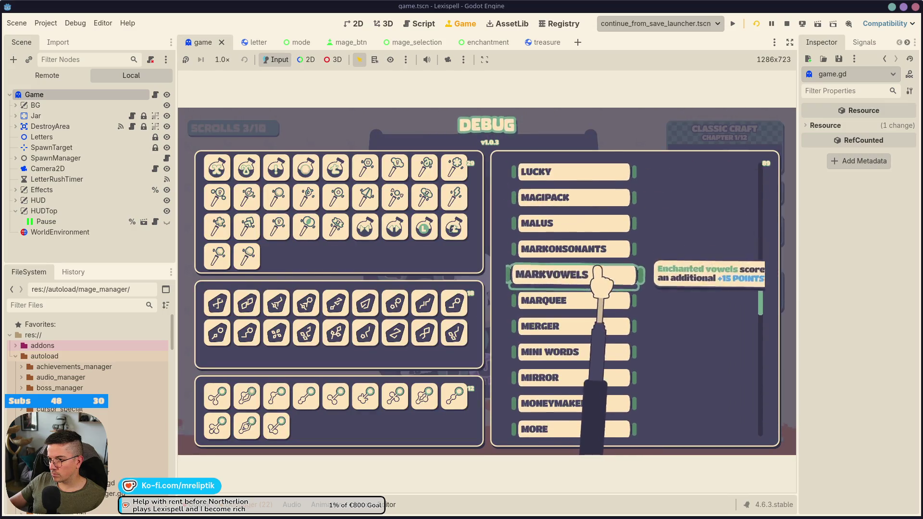
{"action": "scroll", "coordinate": [586, 303], "scroll_direction": "down", "scroll_amount": 15}
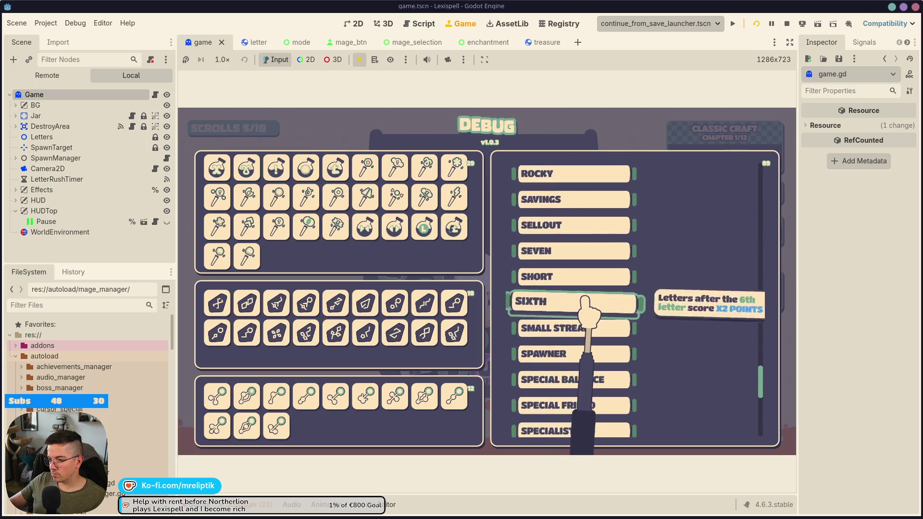
{"action": "scroll", "coordinate": [584, 308], "scroll_direction": "down", "scroll_amount": 5}
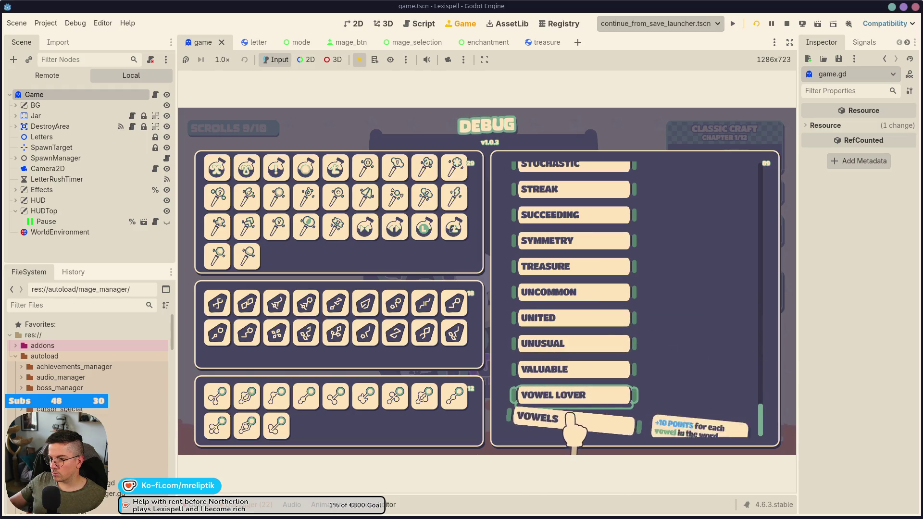
{"action": "left_click", "coordinate": [572, 417]}
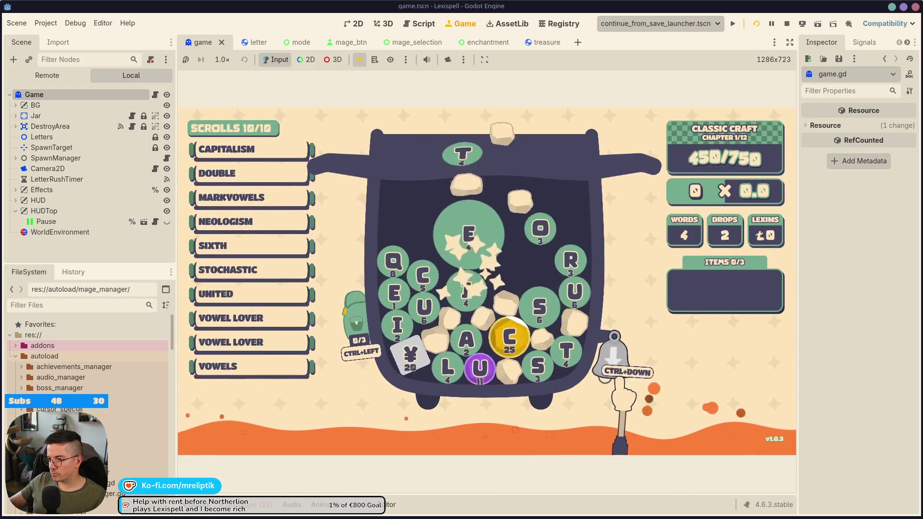
Play ACCENTLESS via the dev console, submit it, and step into handle_next_scene.
{"action": "key", "text": "grave"}
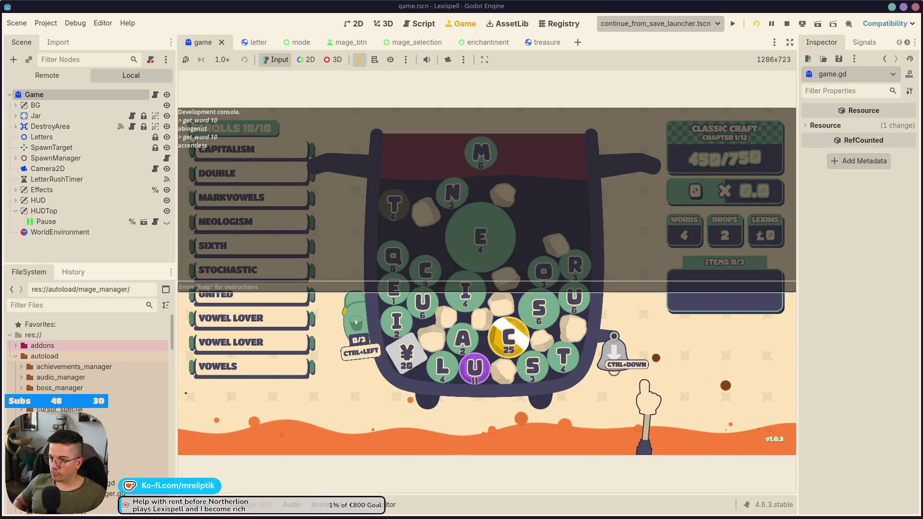
{"action": "key", "text": "grave"}
{"action": "type", "text": "accentl"}
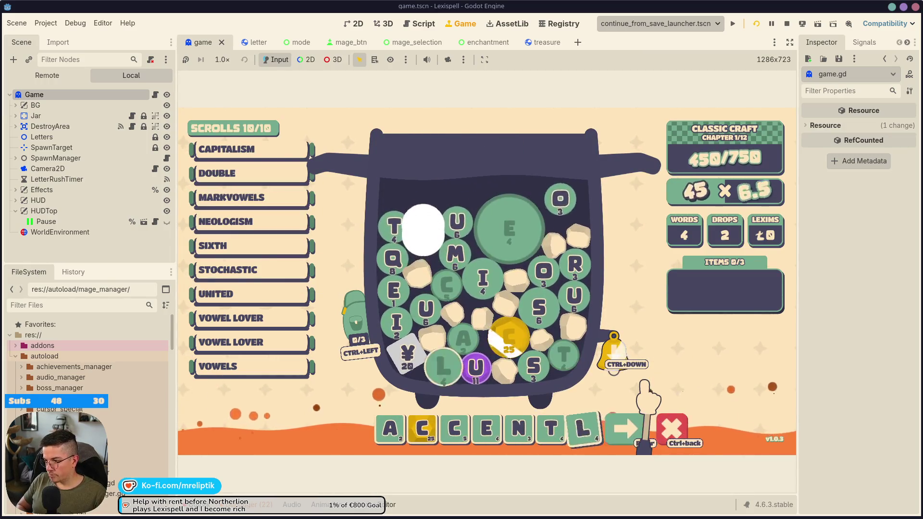
{"action": "type", "text": "ess"}
{"action": "key", "text": "Return"}
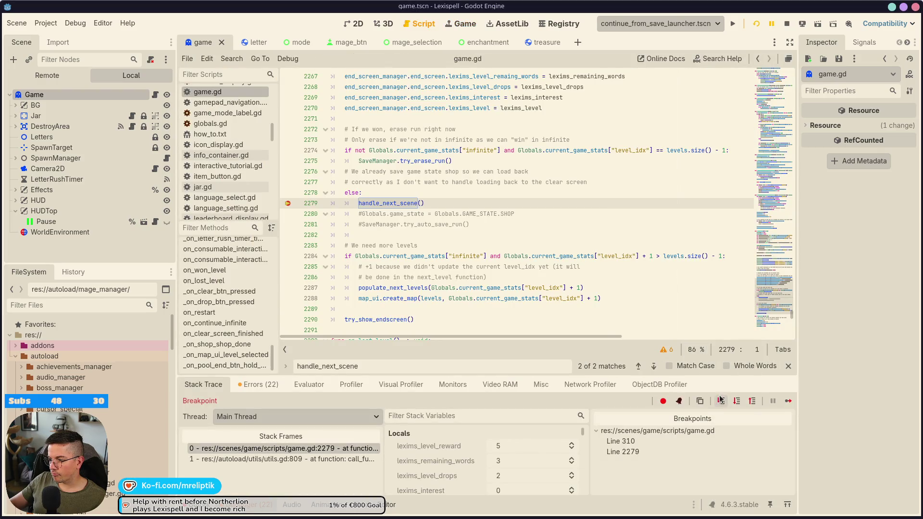
{"action": "left_click", "coordinate": [721, 400]}
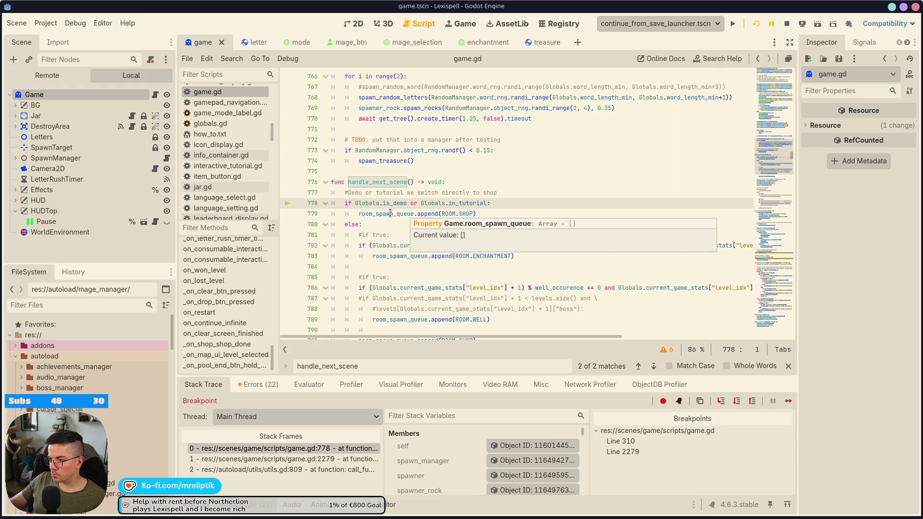
Step over handle_next_scene, set a breakpoint at line 848, and resume the game.
{"action": "left_click", "coordinate": [722, 402]}
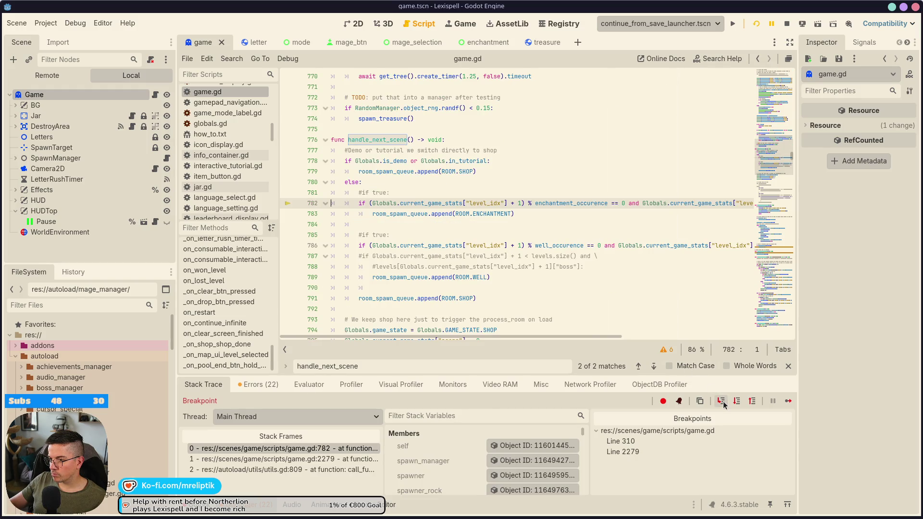
{"action": "left_click", "coordinate": [722, 402]}
{"action": "left_click", "coordinate": [722, 402]}
{"action": "left_click", "coordinate": [722, 402]}
{"action": "scroll", "coordinate": [330, 249], "scroll_direction": "down", "scroll_amount": 15}
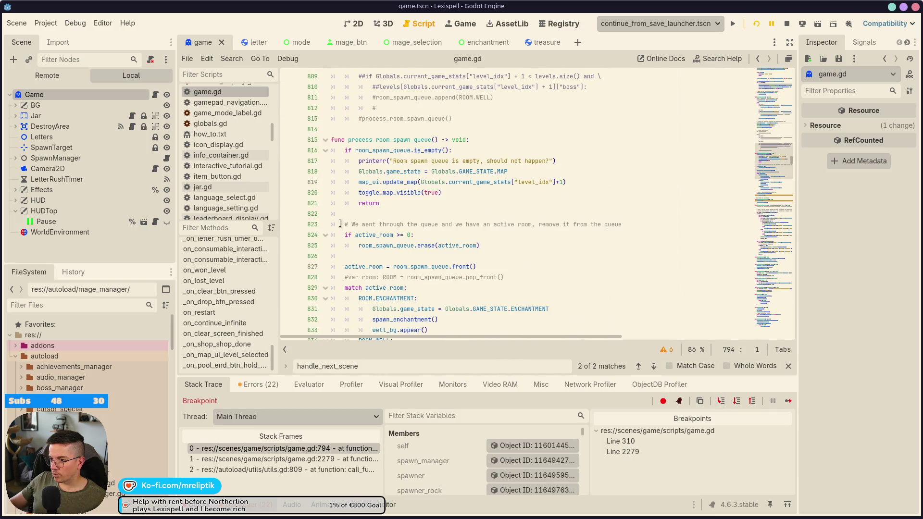
{"action": "scroll", "coordinate": [332, 255], "scroll_direction": "down", "scroll_amount": 5}
{"action": "left_click", "coordinate": [288, 172]}
{"action": "left_click", "coordinate": [789, 402]}
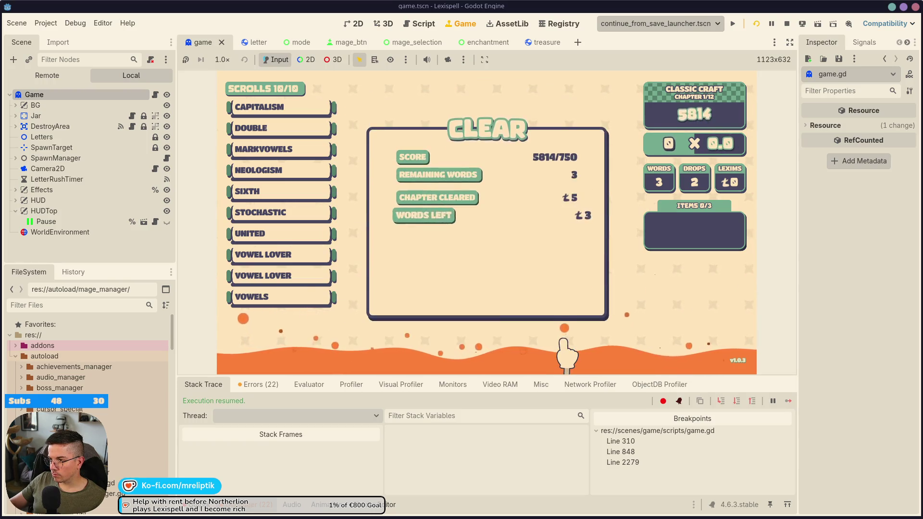
Collect the Lexims, leave the shop, and resume past the line 848 breakpoint.
{"action": "left_click", "coordinate": [476, 298]}
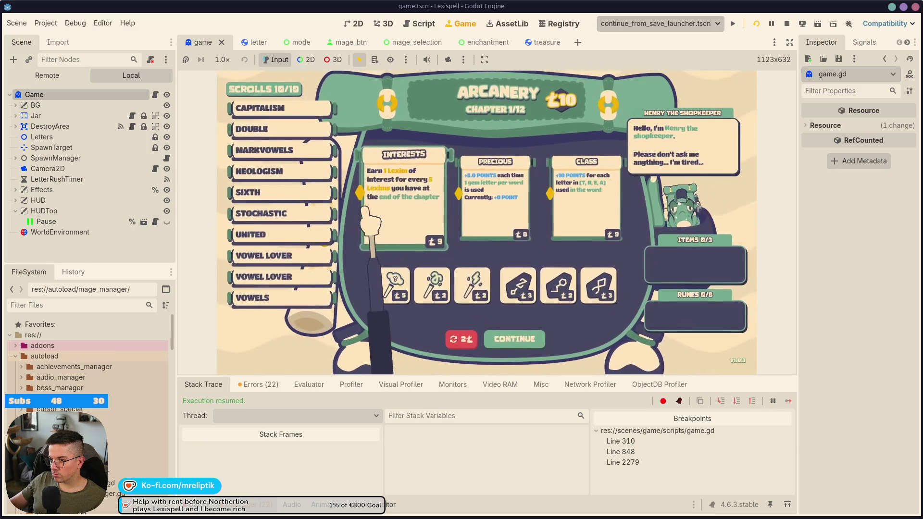
{"action": "left_click", "coordinate": [529, 339]}
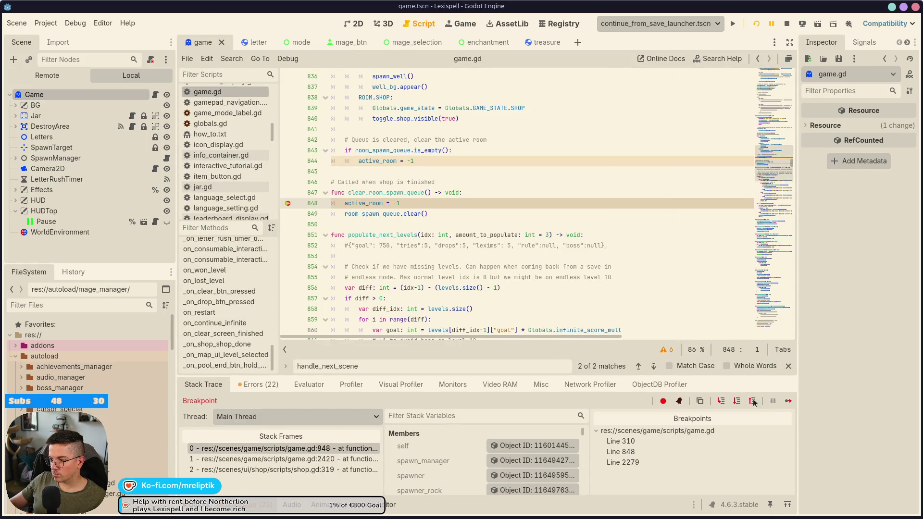
{"action": "left_click", "coordinate": [789, 403]}
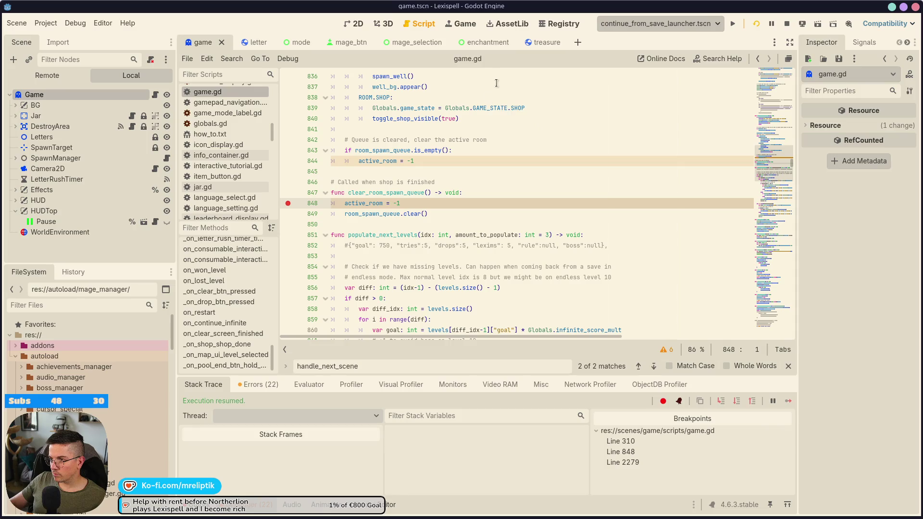
{"action": "left_click", "coordinate": [457, 24]}
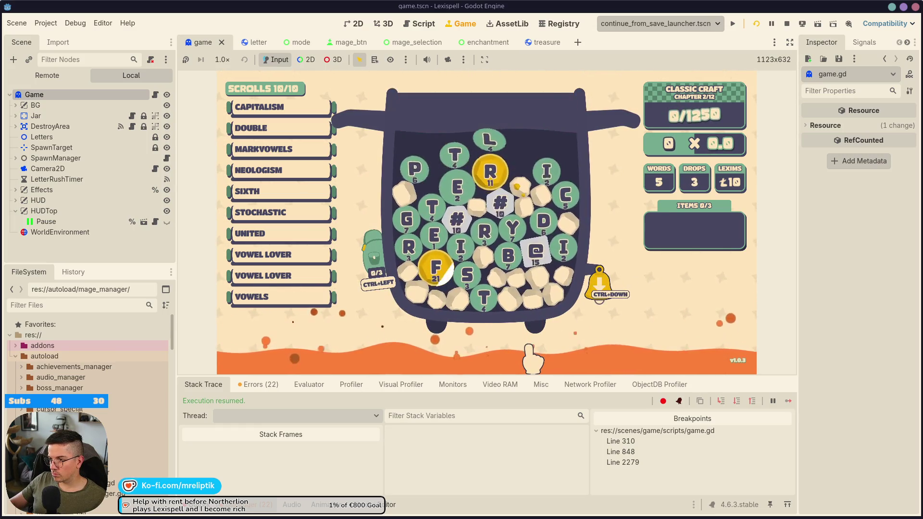
Play CEREBRITIS through the dev console, submit it, and step into handle_next_scene.
{"action": "key", "text": "grave"}
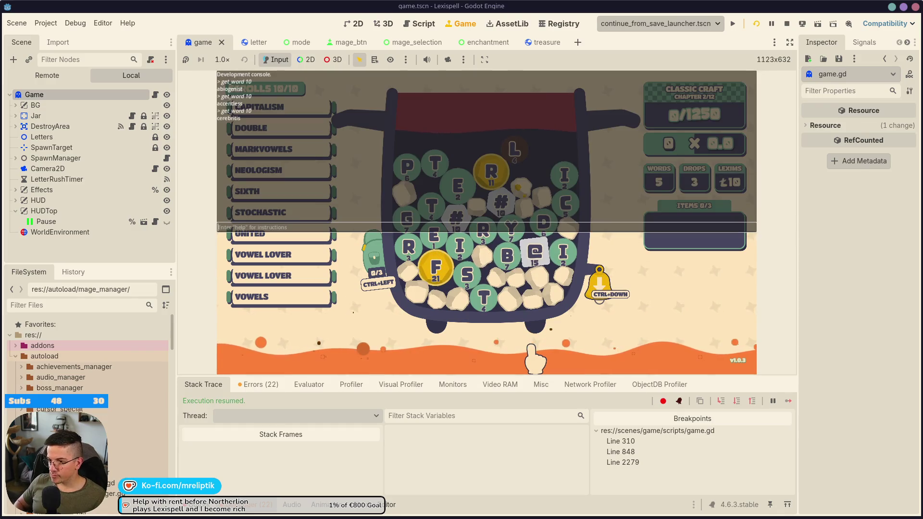
{"action": "type", "text": "cerebritis"}
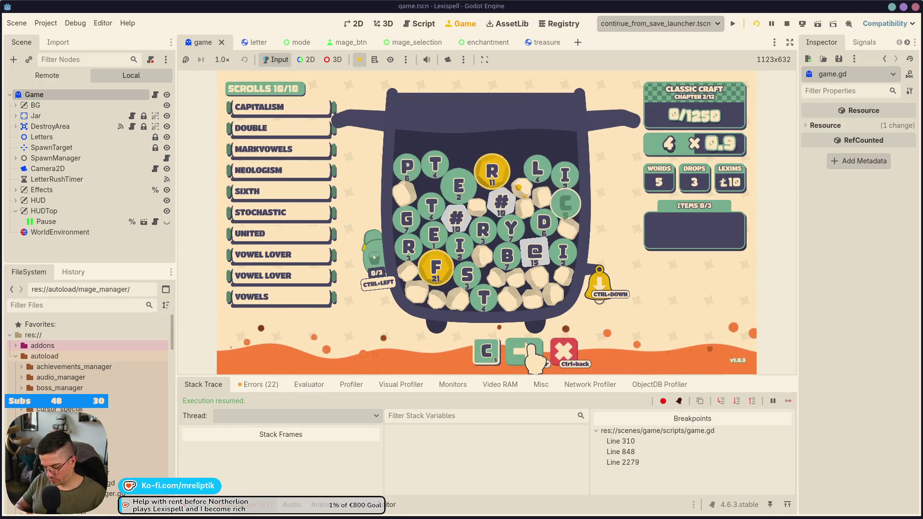
{"action": "key", "text": "Return"}
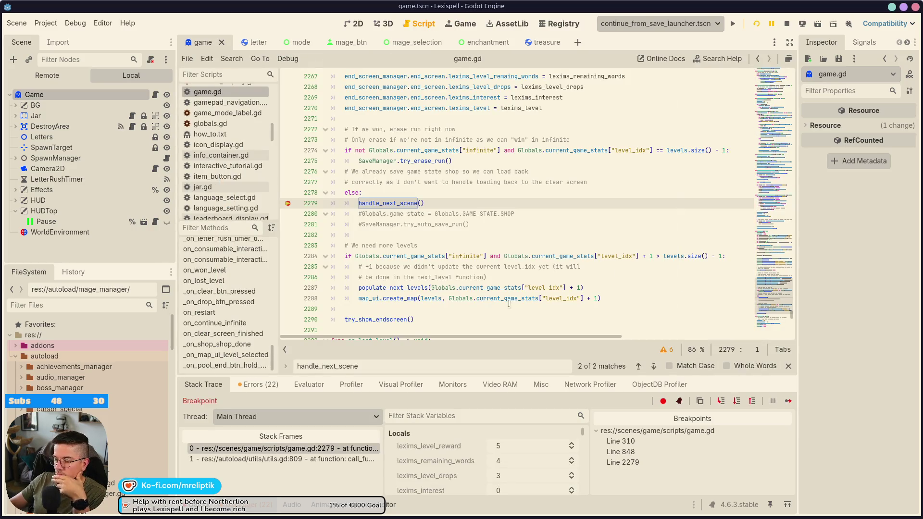
{"action": "left_click", "coordinate": [736, 401]}
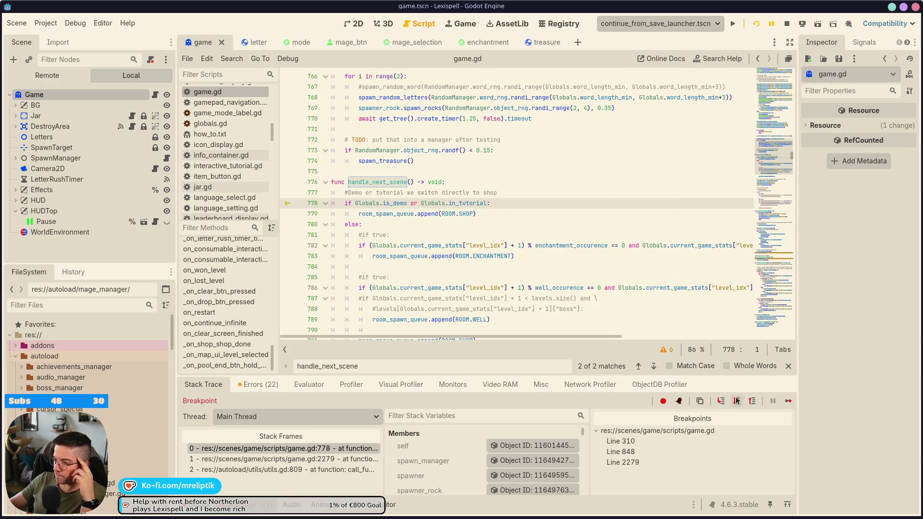
Step over handle_next_scene to line 794, resume, and return to the game view.
{"action": "left_click", "coordinate": [721, 402]}
{"action": "left_click", "coordinate": [721, 402]}
{"action": "left_click", "coordinate": [722, 402]}
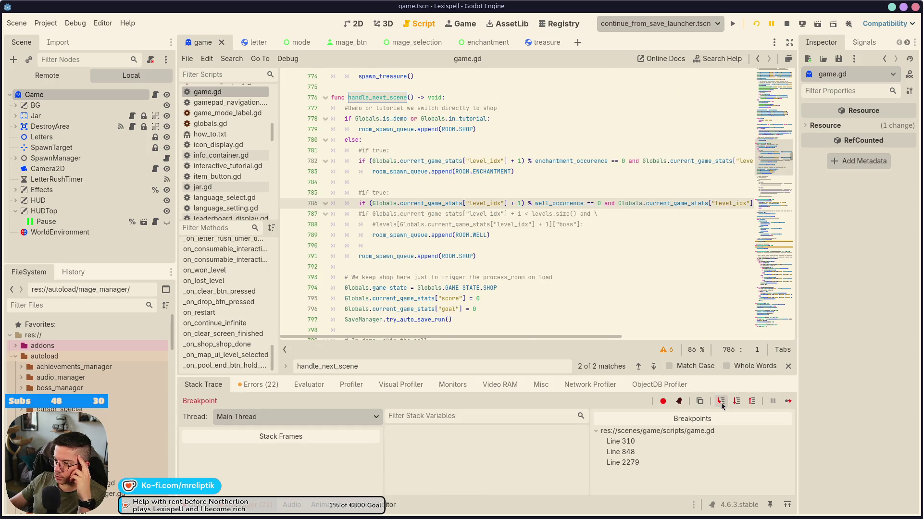
{"action": "left_click", "coordinate": [721, 402]}
{"action": "left_click", "coordinate": [721, 402]}
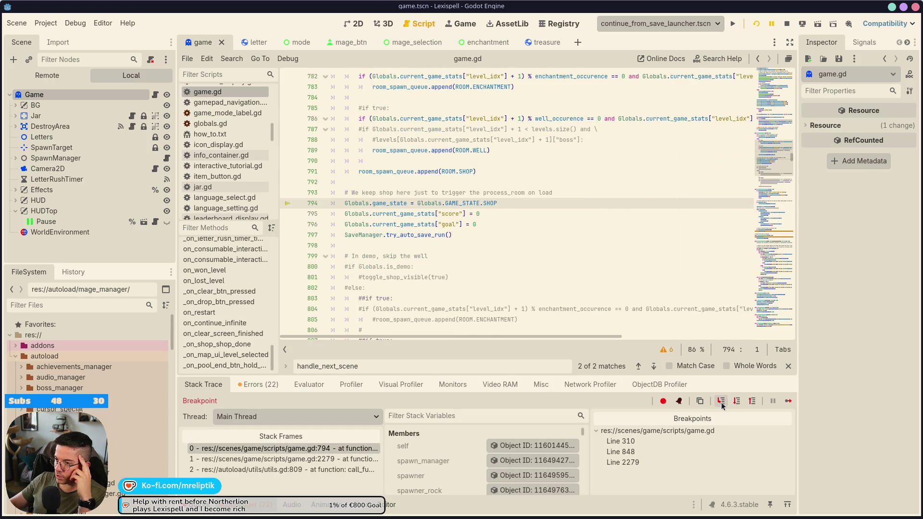
{"action": "left_click", "coordinate": [790, 402]}
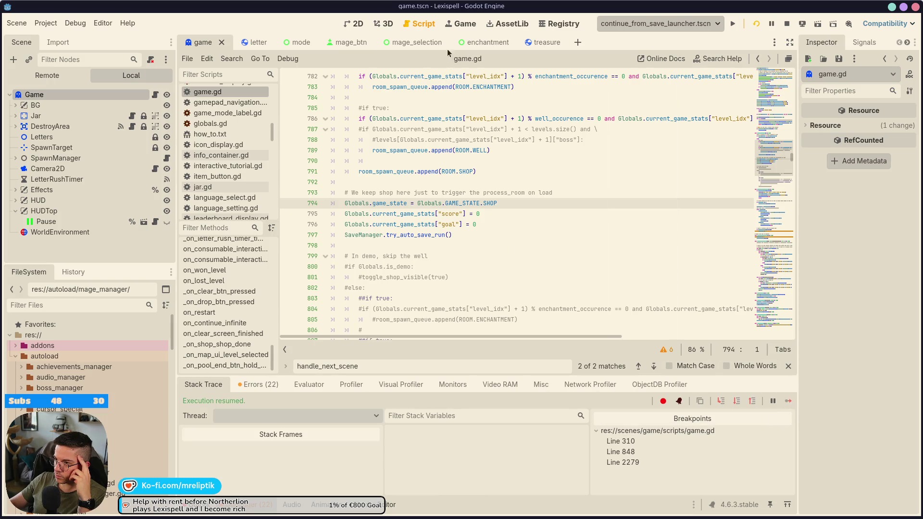
{"action": "left_click", "coordinate": [452, 27]}
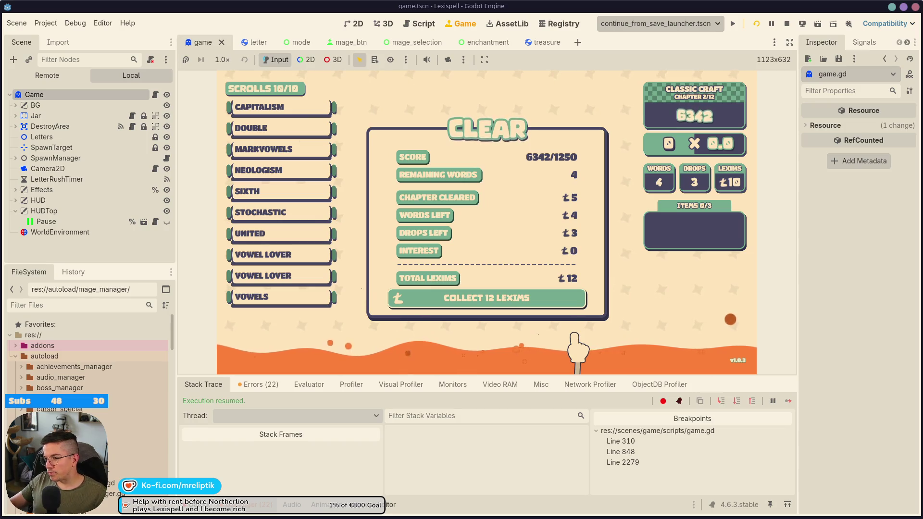
Leave the run through the pause menu's Home, then resume the saved run from PLAY.
{"action": "key", "text": "Escape"}
{"action": "left_click", "coordinate": [528, 345]}
{"action": "left_click", "coordinate": [524, 251]}
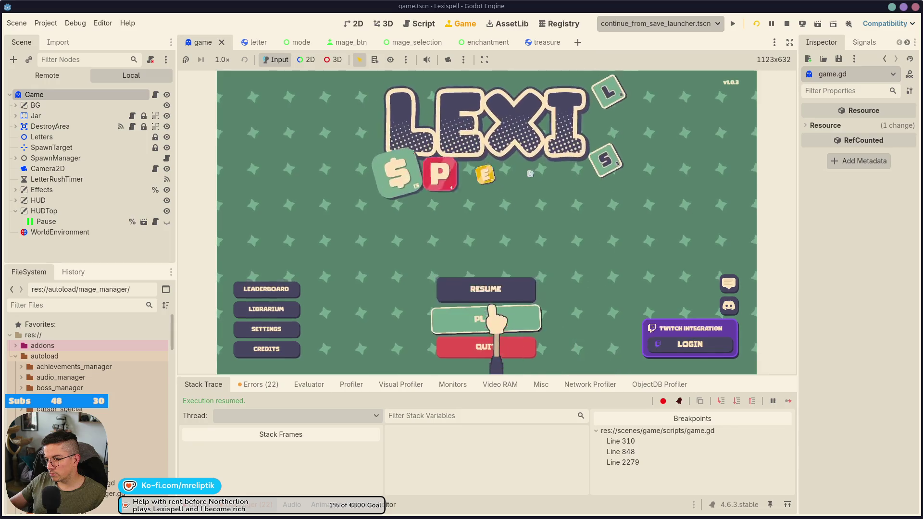
{"action": "left_click", "coordinate": [481, 321]}
{"action": "left_click", "coordinate": [533, 284]}
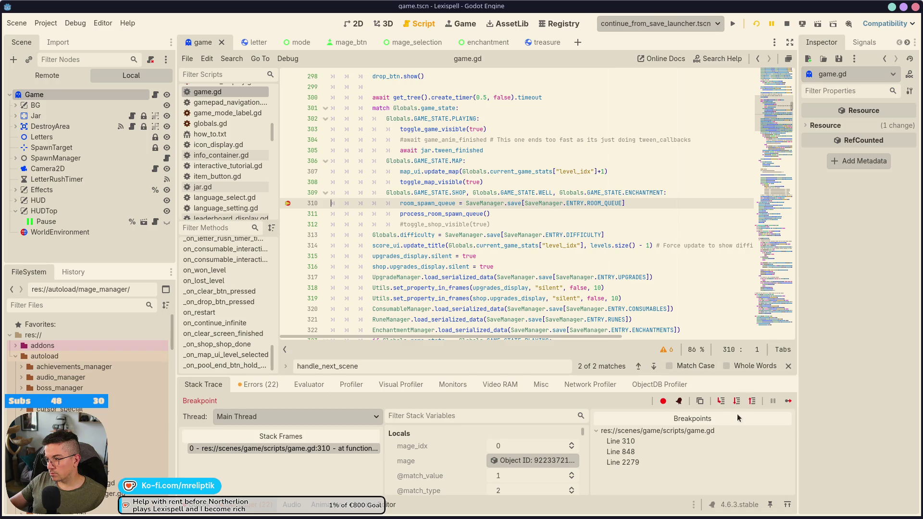
Step to line 311, confirm room_spawn_queue is [1, 2], resume, and skip the Well.
{"action": "left_click", "coordinate": [721, 401]}
{"action": "mouse_move", "coordinate": [435, 193]}
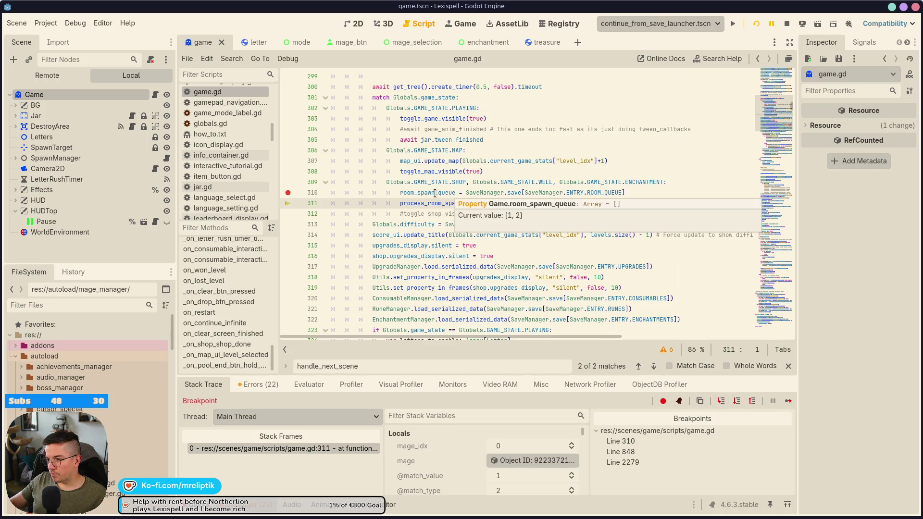
{"action": "left_click", "coordinate": [788, 402]}
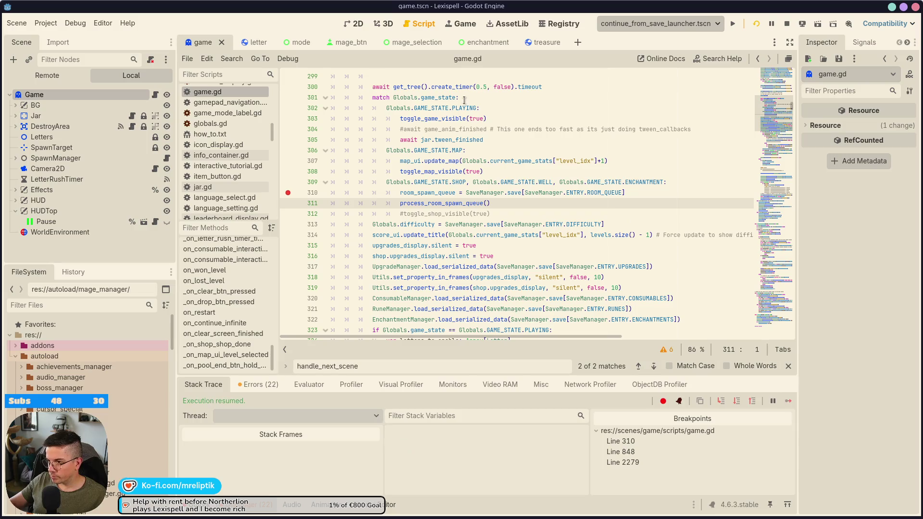
{"action": "left_click", "coordinate": [465, 24]}
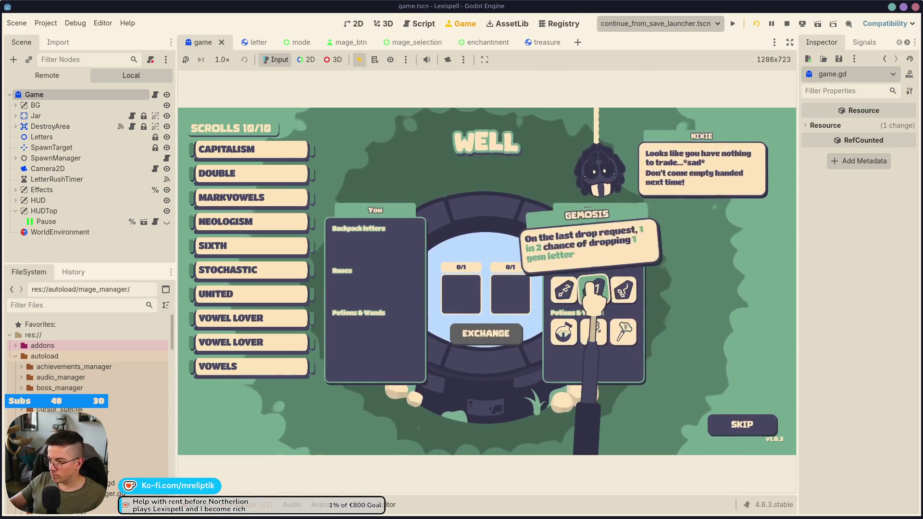
{"action": "left_click", "coordinate": [741, 430]}
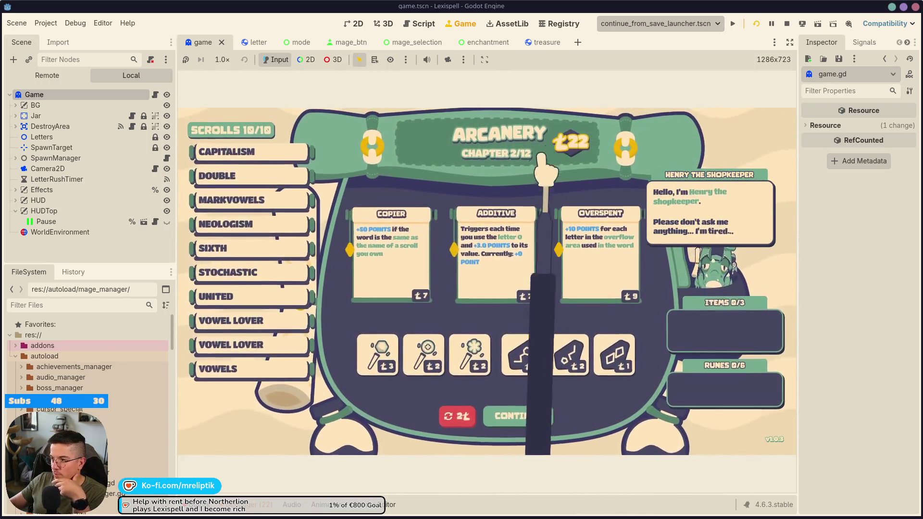
Leave the shop, delete the line 848 breakpoint and resume execution.
{"action": "left_click", "coordinate": [519, 415]}
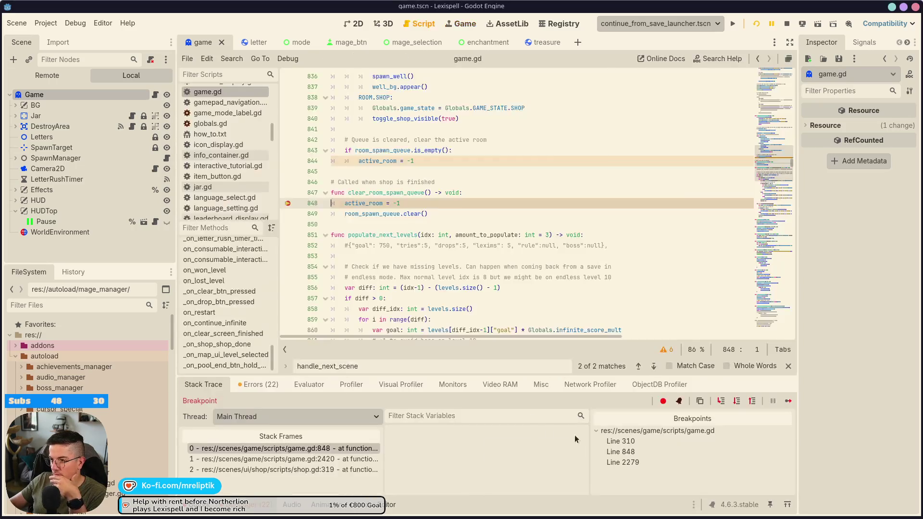
{"action": "left_click", "coordinate": [287, 203]}
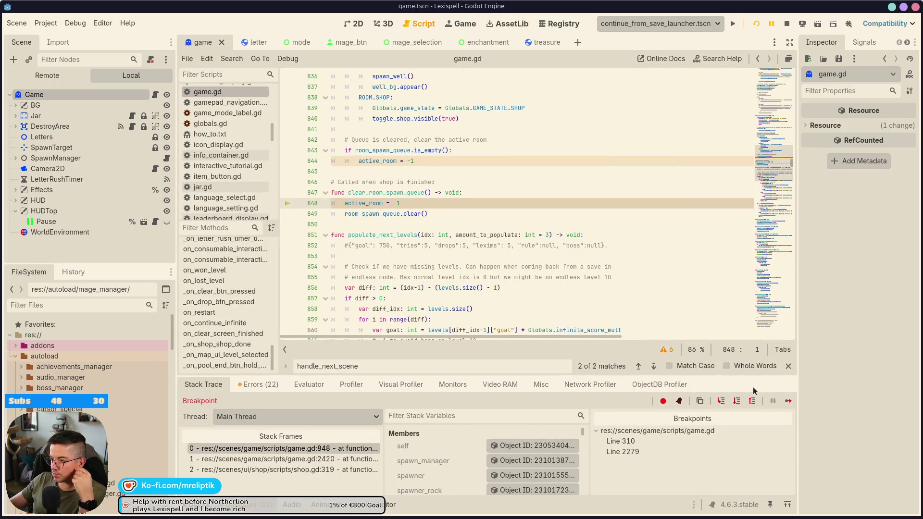
{"action": "left_click", "coordinate": [788, 401]}
Hide the debugger panel, look through the code, and return to the running game.
{"action": "scroll", "coordinate": [508, 248], "scroll_direction": "up", "scroll_amount": 7}
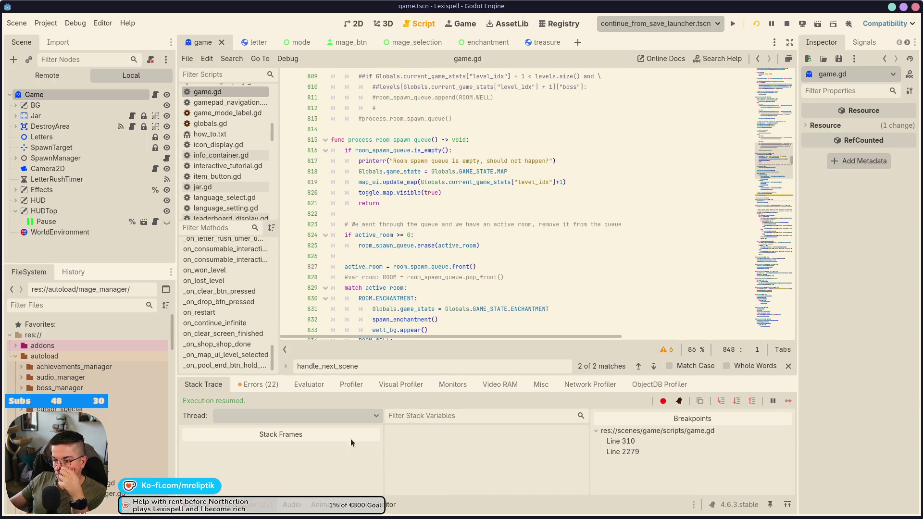
{"action": "key", "text": "ctrl+j"}
{"action": "scroll", "coordinate": [716, 212], "scroll_direction": "up", "scroll_amount": 20}
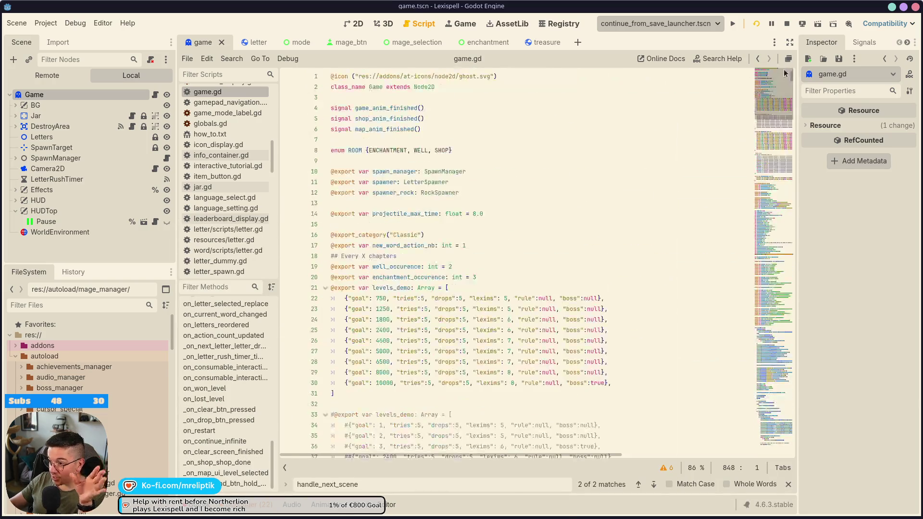
{"action": "scroll", "coordinate": [398, 291], "scroll_direction": "down", "scroll_amount": 20}
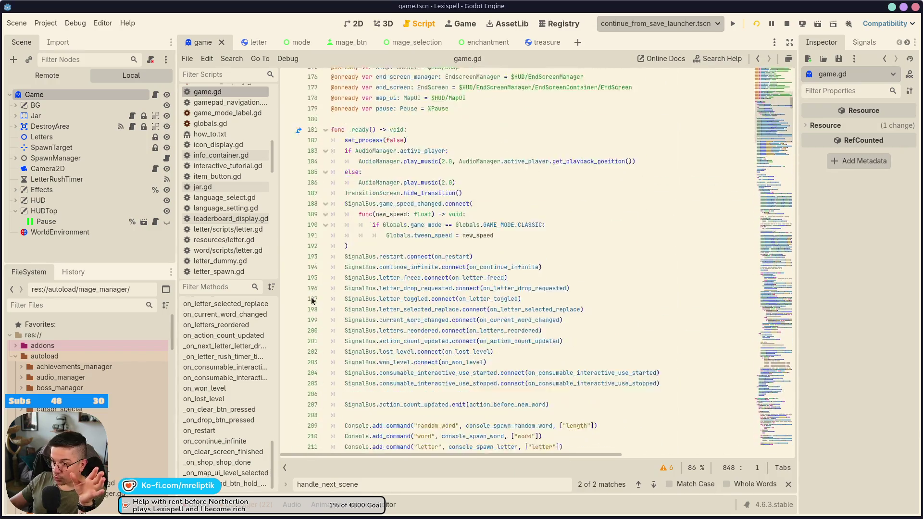
{"action": "scroll", "coordinate": [336, 346], "scroll_direction": "down", "scroll_amount": 8}
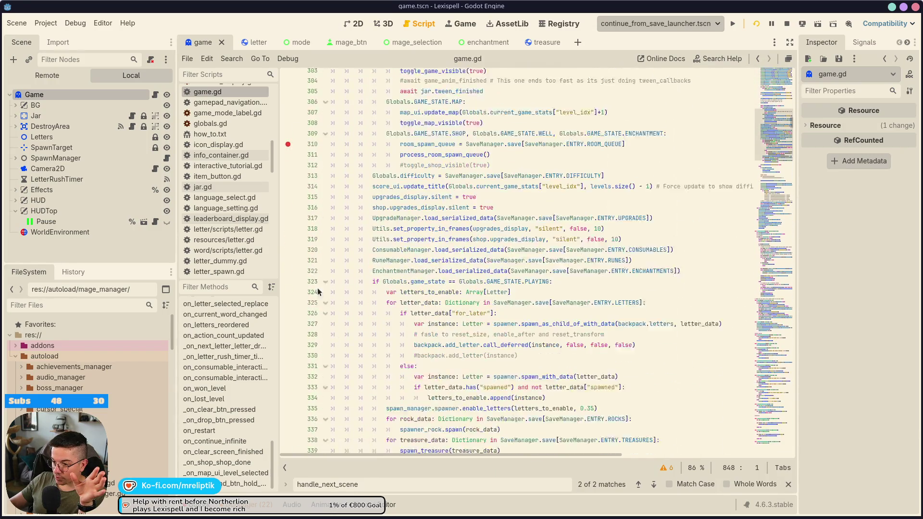
{"action": "left_click", "coordinate": [457, 27]}
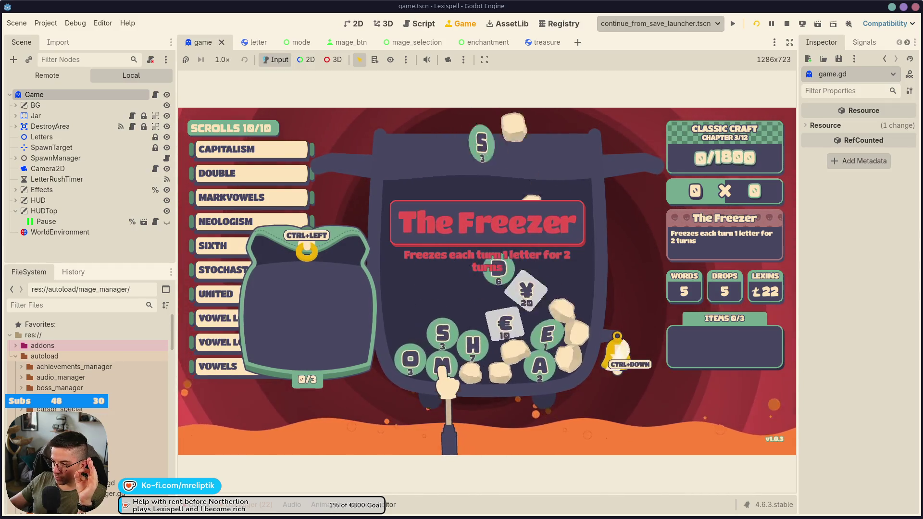
Store the M and N letters in the backpack, then pause and choose return to main menu.
{"action": "left_click", "coordinate": [435, 370]}
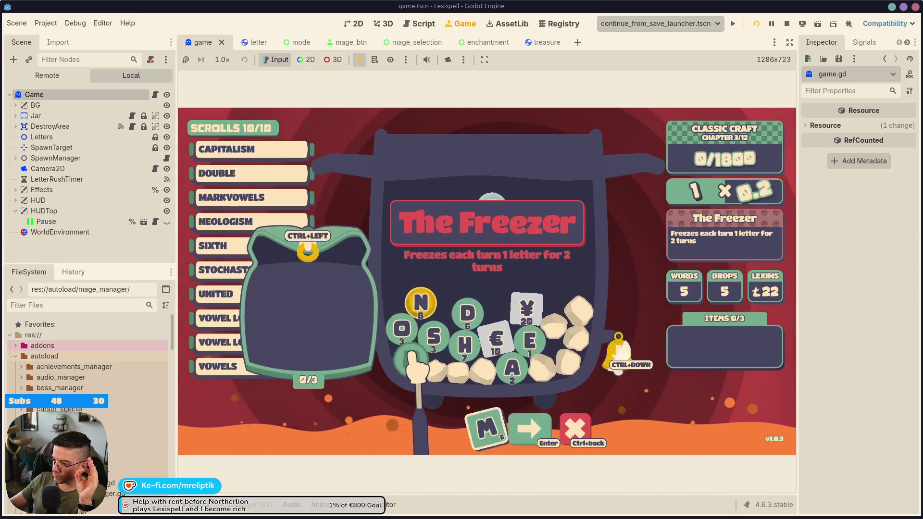
{"action": "key", "text": "ctrl+BackSpace"}
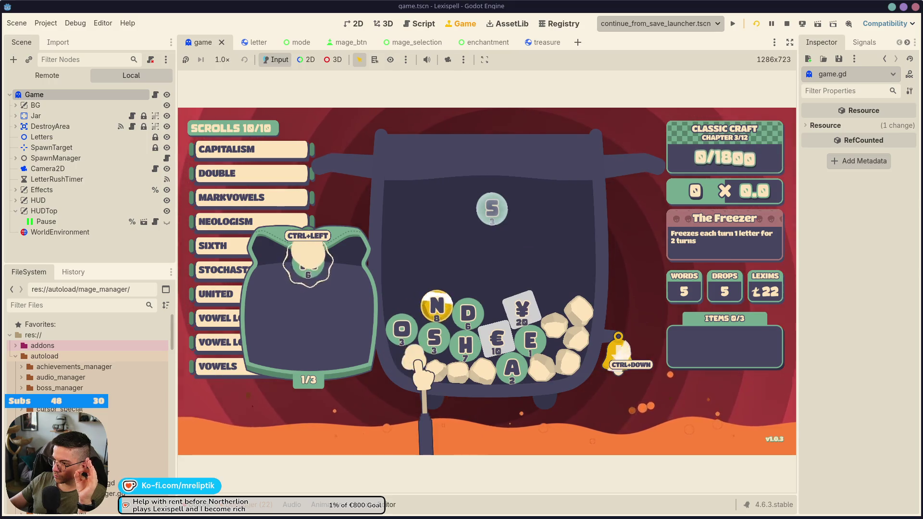
{"action": "left_click", "coordinate": [414, 362], "text": "ctrl"}
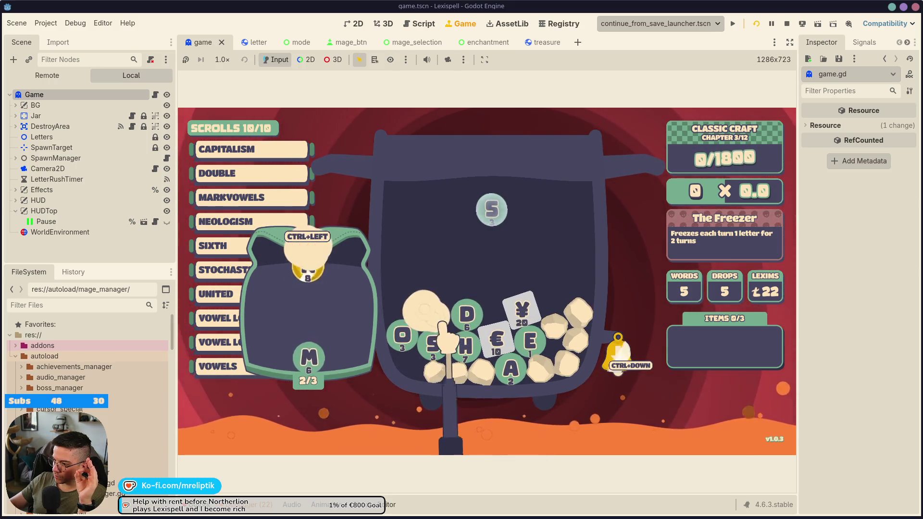
{"action": "left_click", "coordinate": [440, 324], "text": "ctrl"}
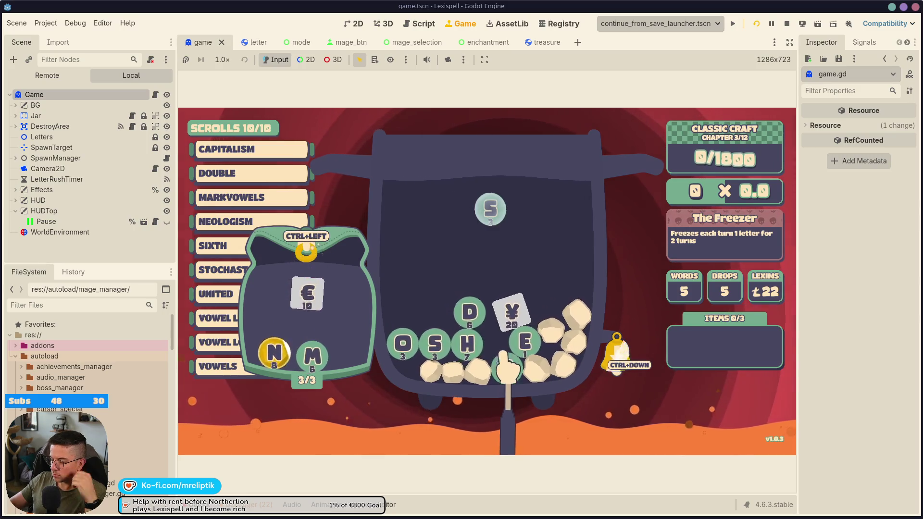
{"action": "key", "text": "Escape"}
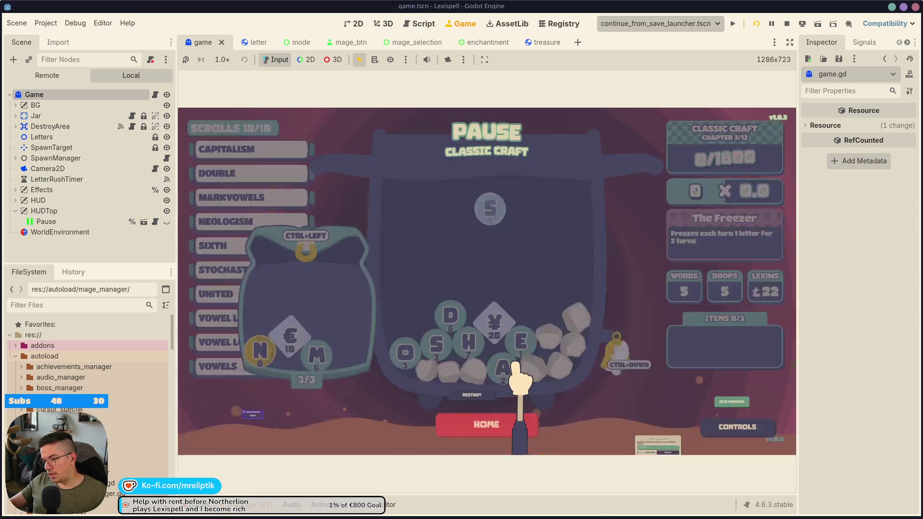
{"action": "left_click", "coordinate": [526, 425]}
Confirm going to the main menu and resume the saved run.
{"action": "left_click", "coordinate": [542, 314]}
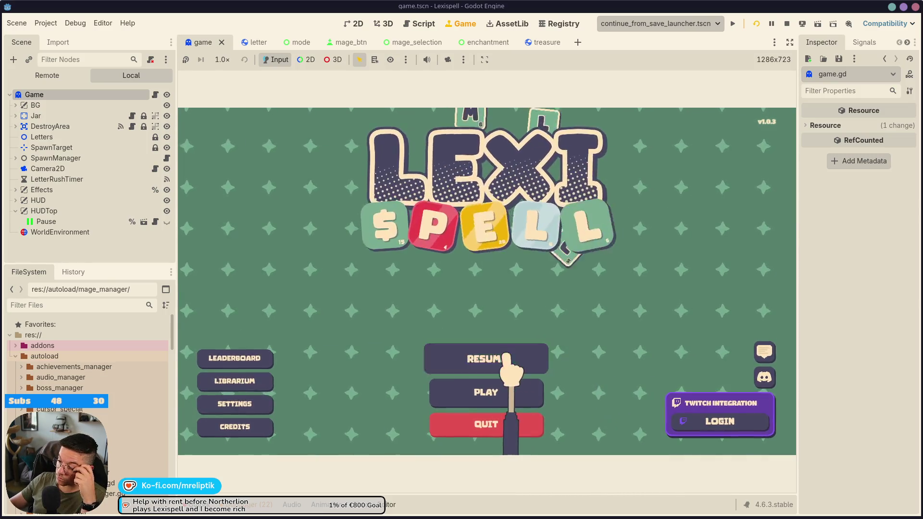
{"action": "left_click", "coordinate": [517, 358]}
{"action": "key", "text": "Return"}
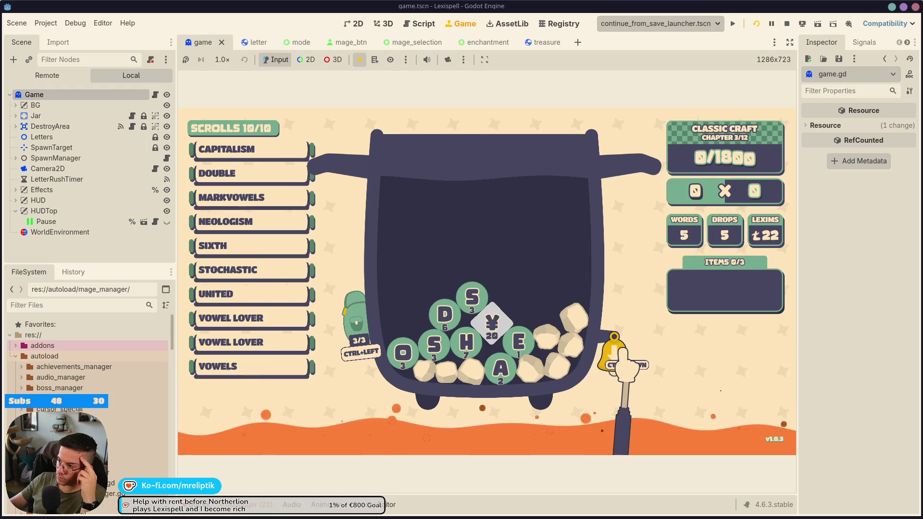
Open the backpack to check the restored letters, enlarge the game view, and release a letter.
{"action": "left_click", "coordinate": [357, 322]}
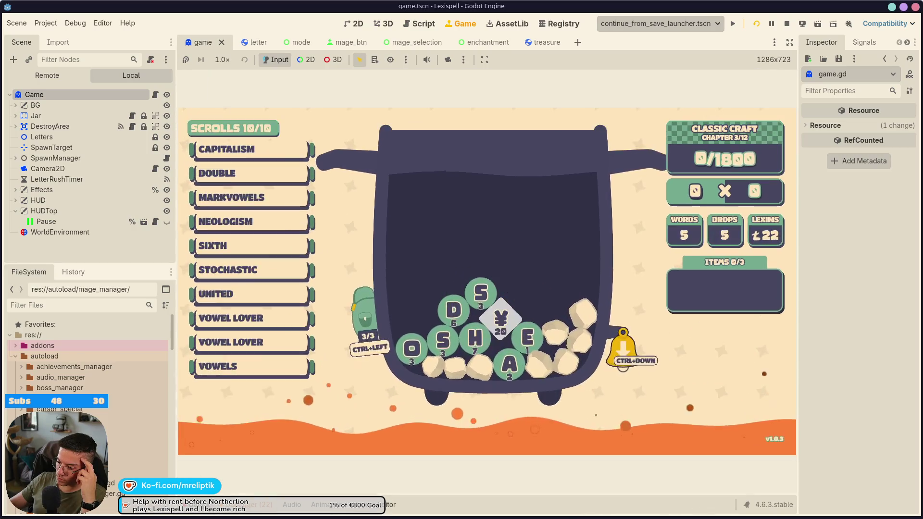
{"action": "left_click_drag", "start_coordinate": [568, 386], "coordinate": [568, 516]}
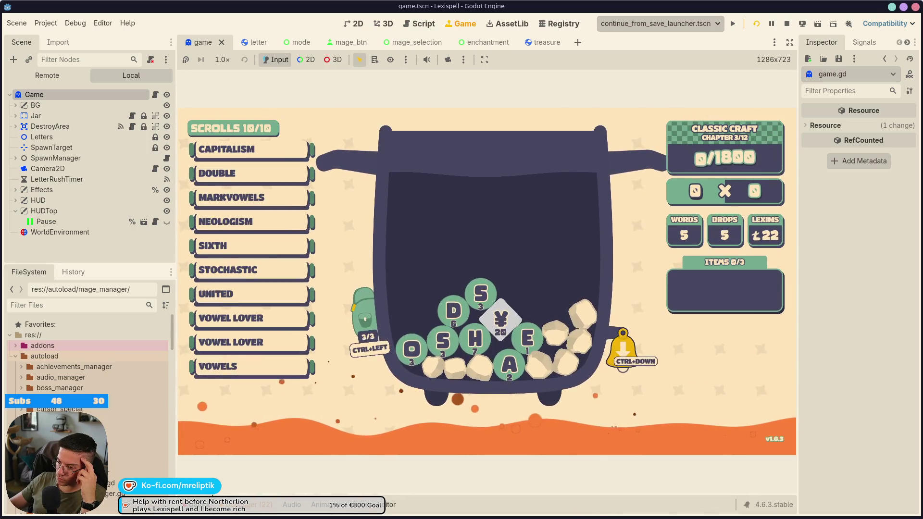
{"action": "mouse_move", "coordinate": [465, 517]}
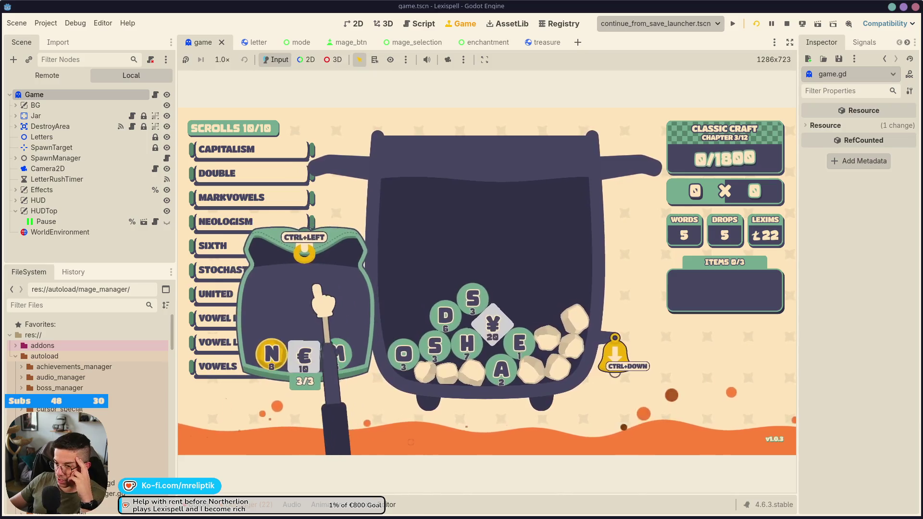
{"action": "left_click", "coordinate": [339, 355]}
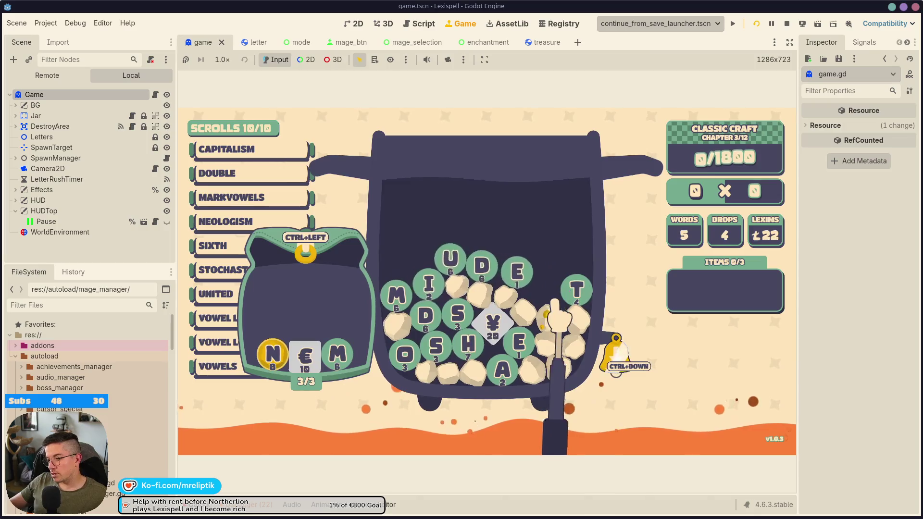
Return home from the pause menu and stop the running game.
{"action": "key", "text": "Escape"}
{"action": "left_click", "coordinate": [505, 423]}
{"action": "left_click", "coordinate": [553, 312]}
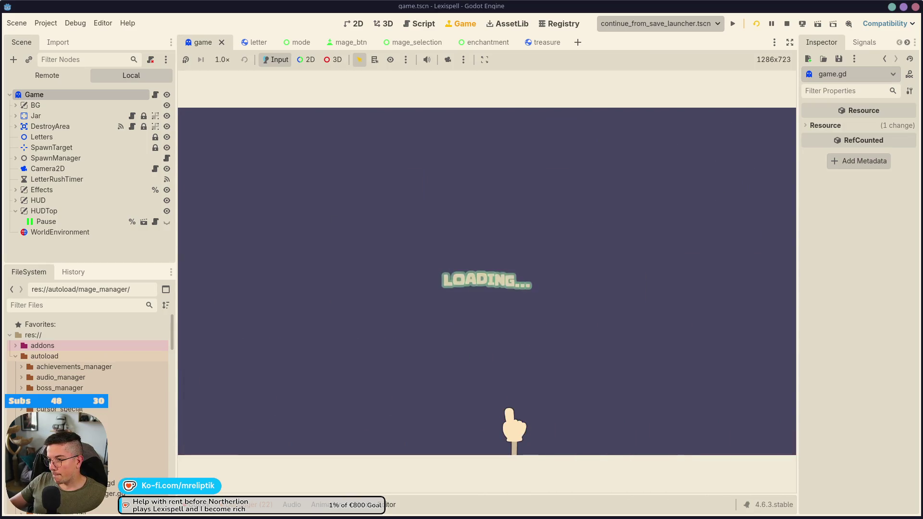
{"action": "left_click", "coordinate": [787, 23]}
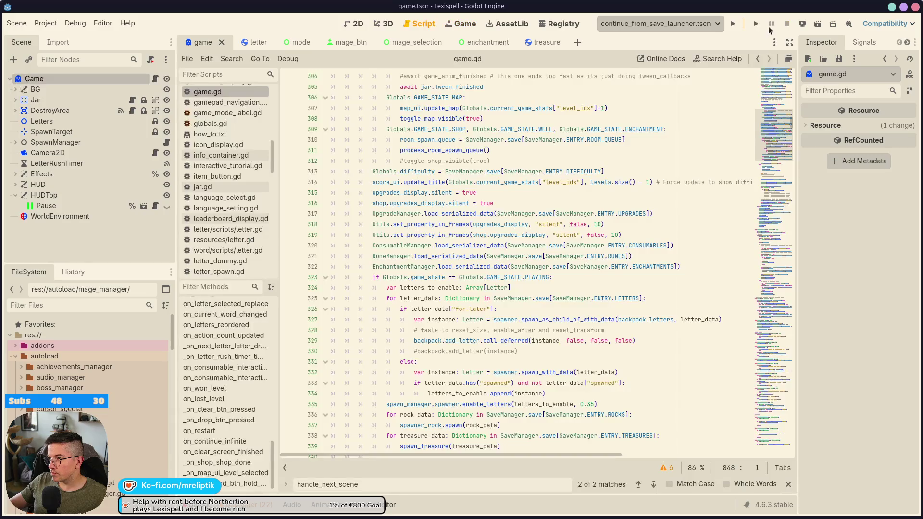
Rerun the project, go back home, and start a new run with the Triangus mage.
{"action": "left_click", "coordinate": [731, 27]}
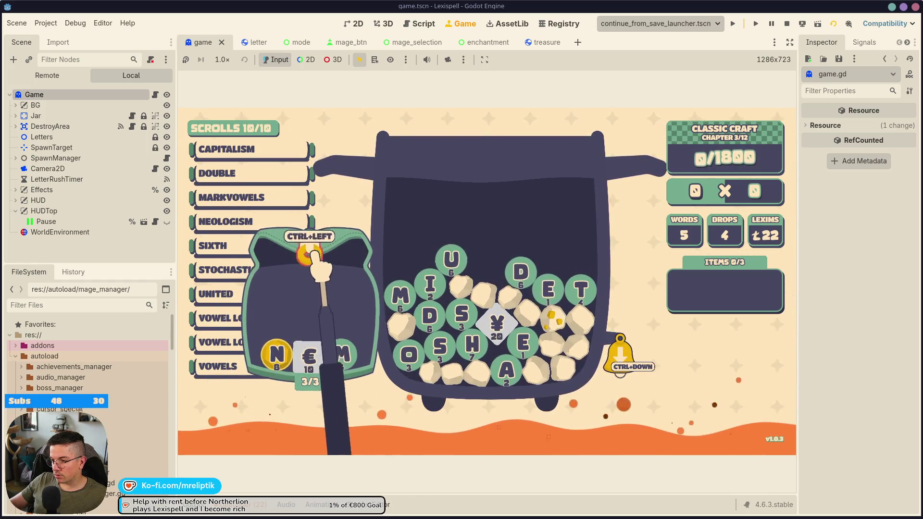
{"action": "key", "text": "Escape"}
{"action": "left_click", "coordinate": [486, 423]}
{"action": "left_click", "coordinate": [549, 308]}
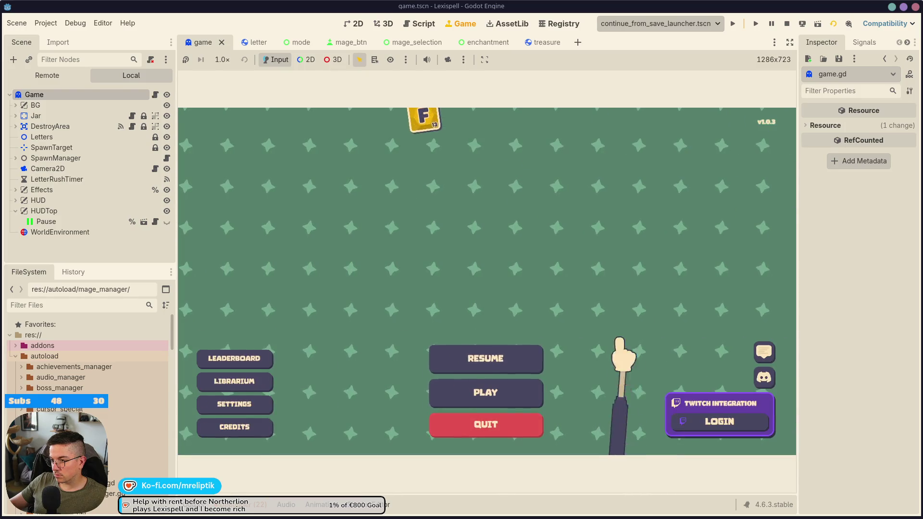
{"action": "left_click", "coordinate": [486, 390]}
{"action": "left_click", "coordinate": [535, 369]}
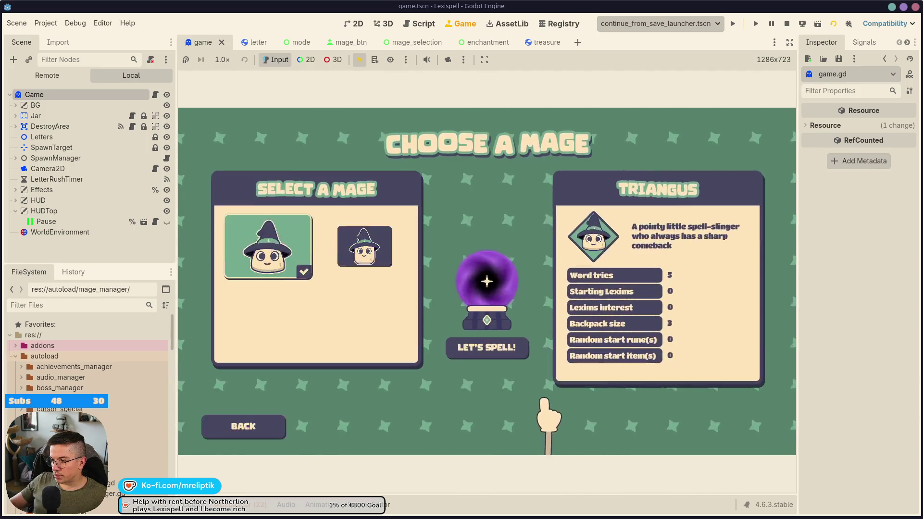
{"action": "left_click", "coordinate": [478, 354]}
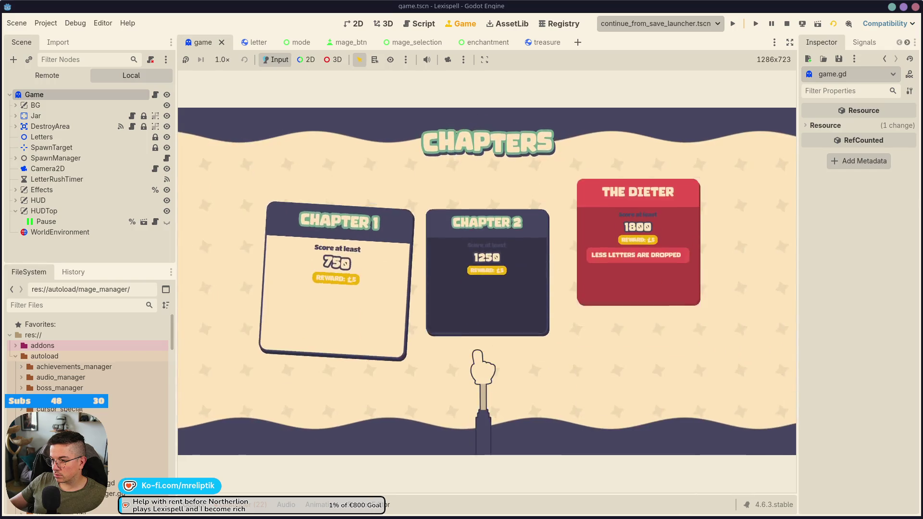
Start Chapter 1, store G in the backpack, score CAT for 45/750, and open the F1 debug list.
{"action": "left_click", "coordinate": [394, 332]}
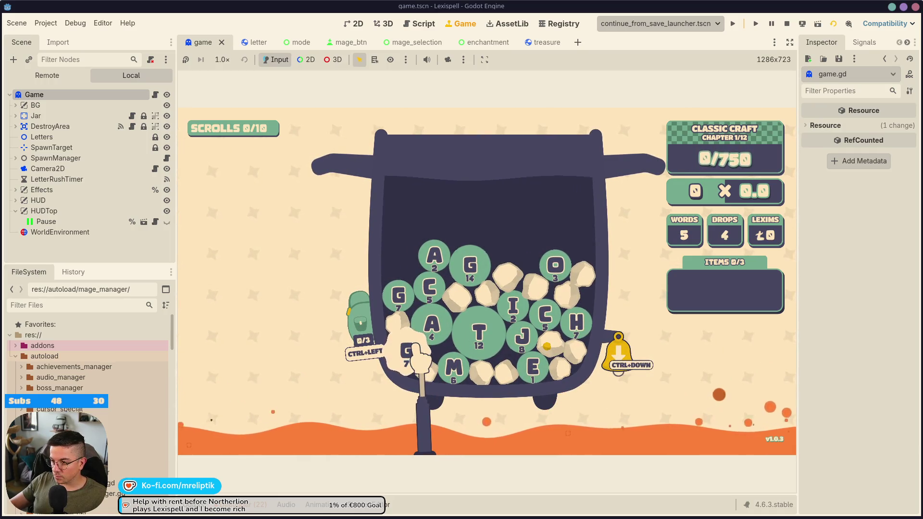
{"action": "key", "text": "ctrl+Left"}
{"action": "left_click", "coordinate": [435, 339]}
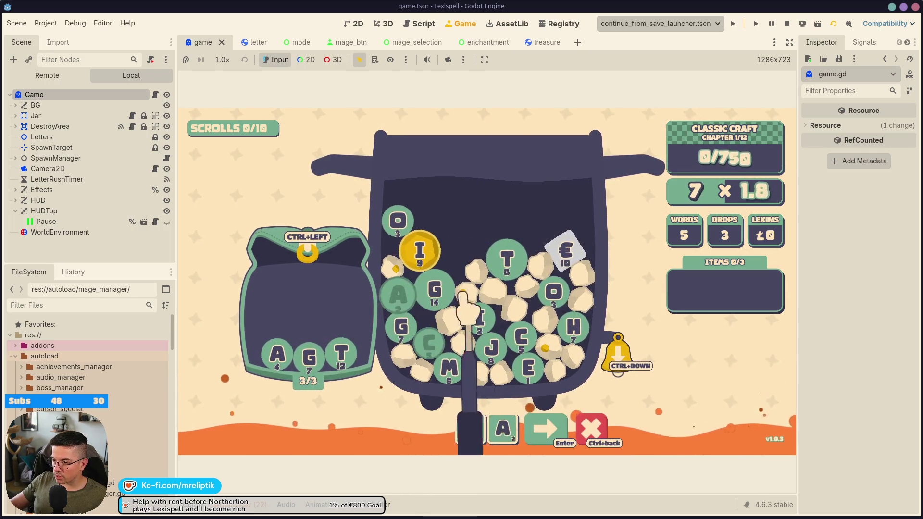
{"action": "type", "text": "t"}
{"action": "key", "text": "Return"}
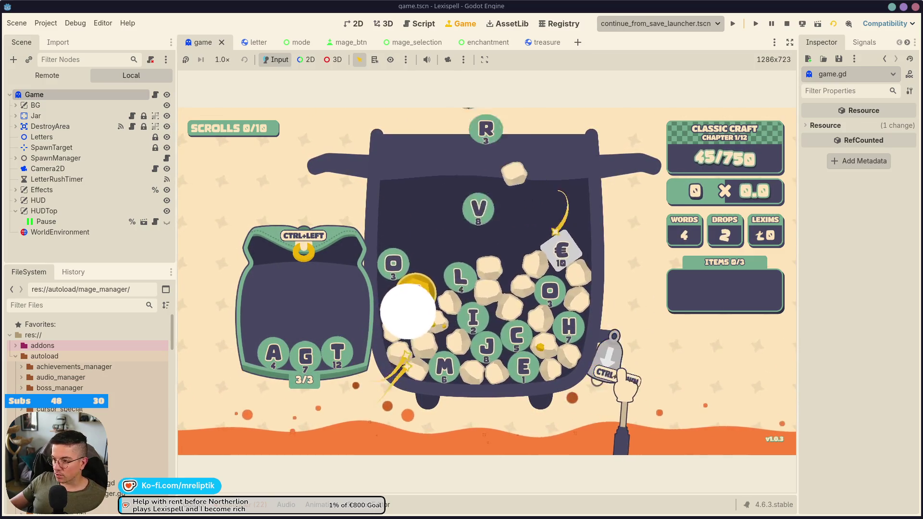
{"action": "key", "text": "F1"}
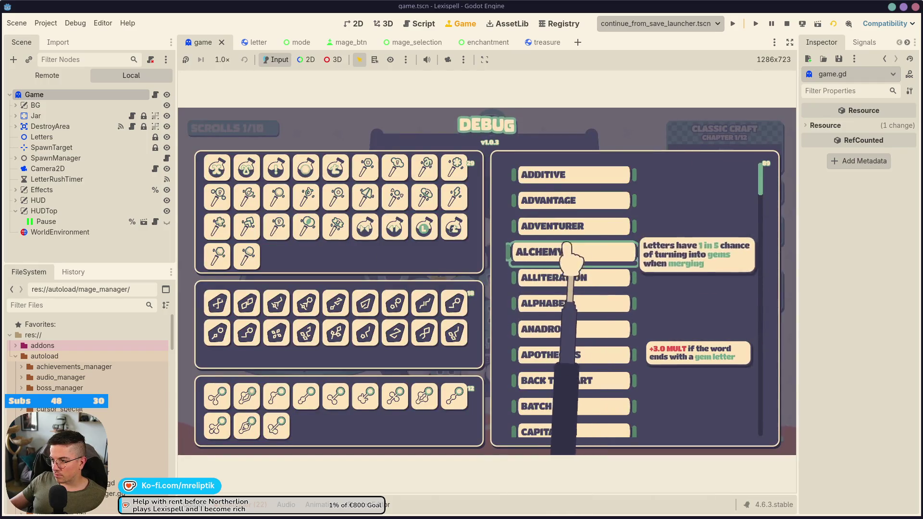
Scroll the debug enchantment list and add the Markonsonants scroll, bringing the run to 6/10 scrolls.
{"action": "scroll", "coordinate": [582, 303], "scroll_direction": "down", "scroll_amount": 4}
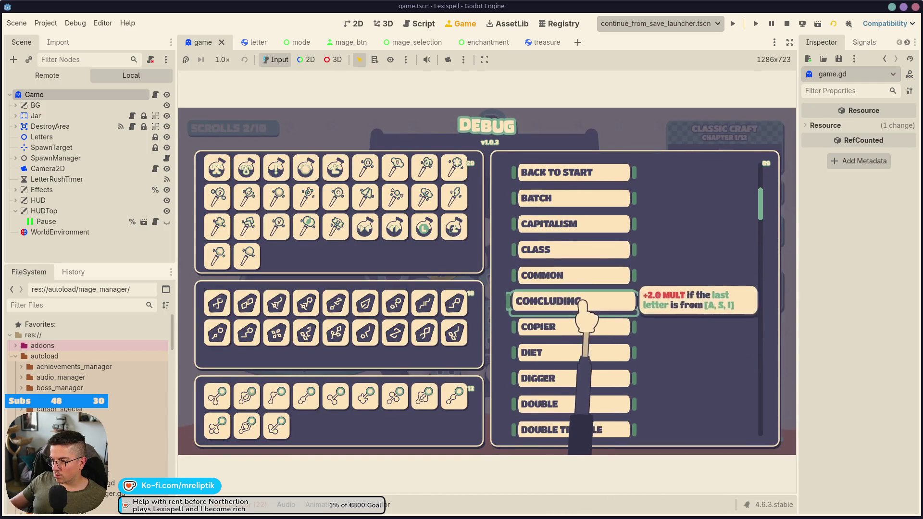
{"action": "scroll", "coordinate": [583, 301], "scroll_direction": "down", "scroll_amount": 10}
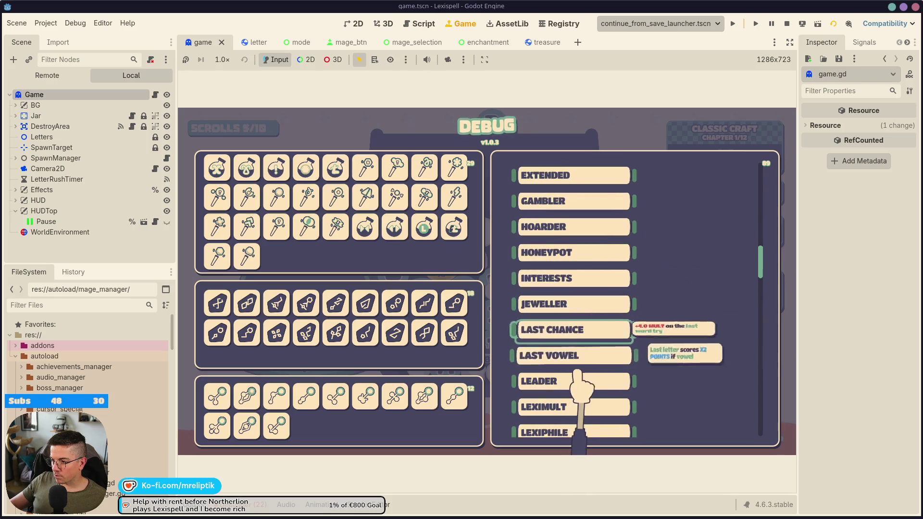
{"action": "scroll", "coordinate": [579, 380], "scroll_direction": "down", "scroll_amount": 5}
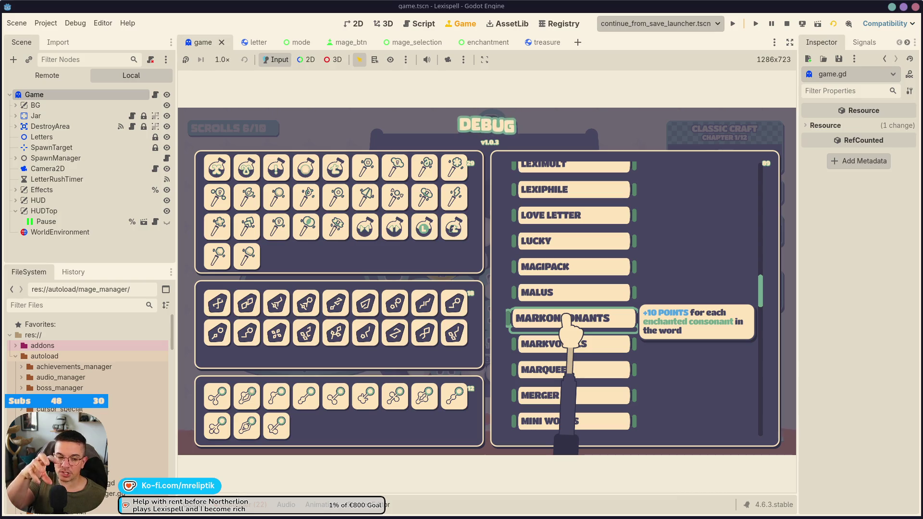
{"action": "left_click", "coordinate": [567, 318]}
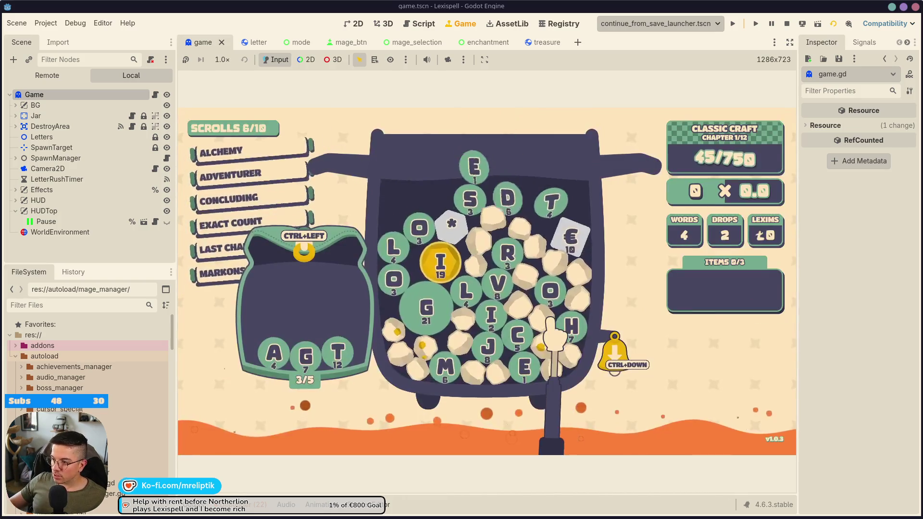
Drop more letters into the jar and score the word ACADIALITE.
{"action": "left_click", "coordinate": [616, 362]}
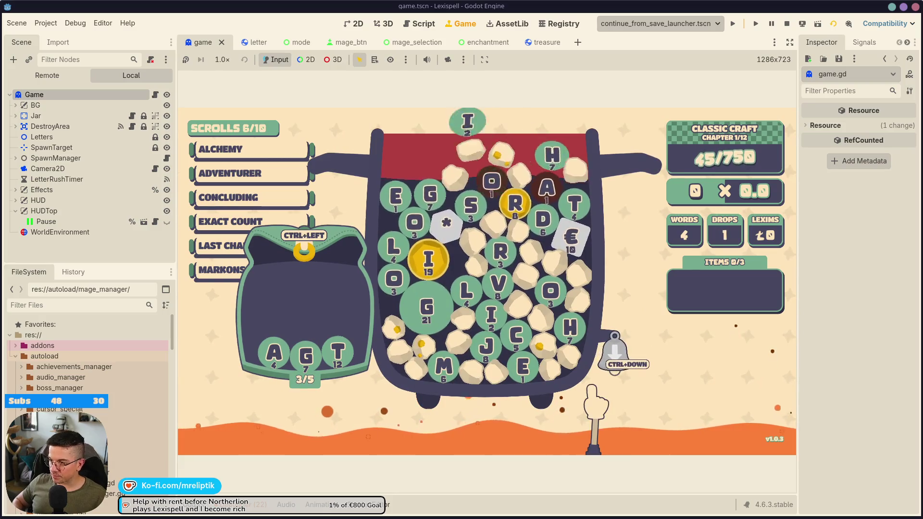
{"action": "key", "text": "grave"}
{"action": "key", "text": "grave"}
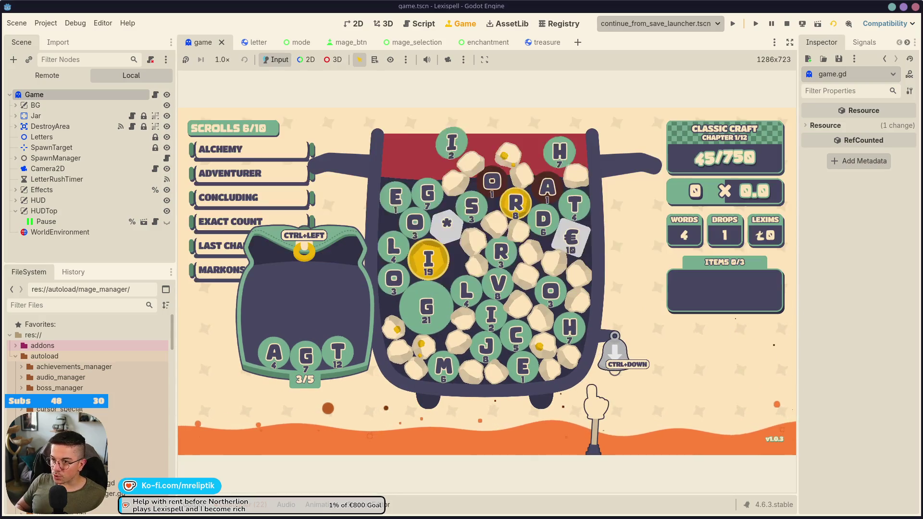
{"action": "type", "text": "acadi"}
{"action": "key", "text": "grave"}
{"action": "key", "text": "grave"}
{"action": "key", "text": "grave"}
{"action": "key", "text": "grave"}
{"action": "type", "text": "alite"}
{"action": "key", "text": "Return"}
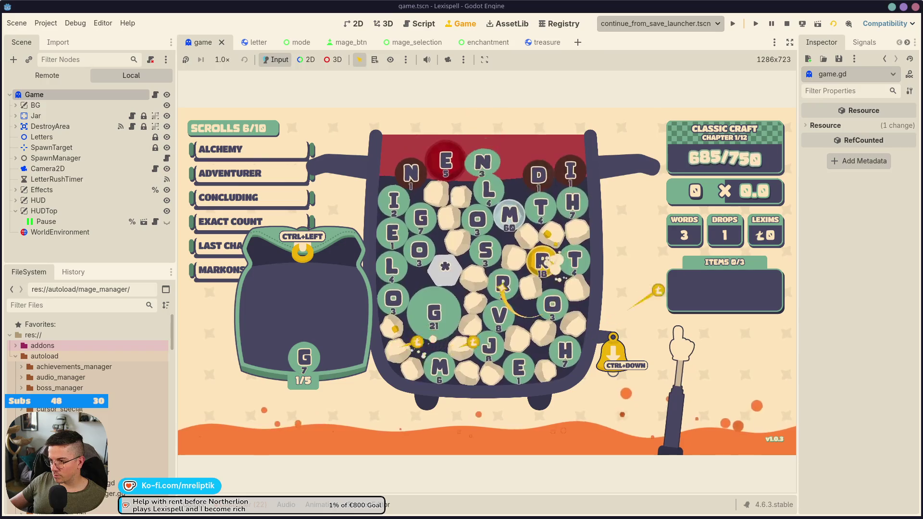
Move the big G and star tiles into the backpack and open the dev console.
{"action": "left_click", "coordinate": [435, 337]}
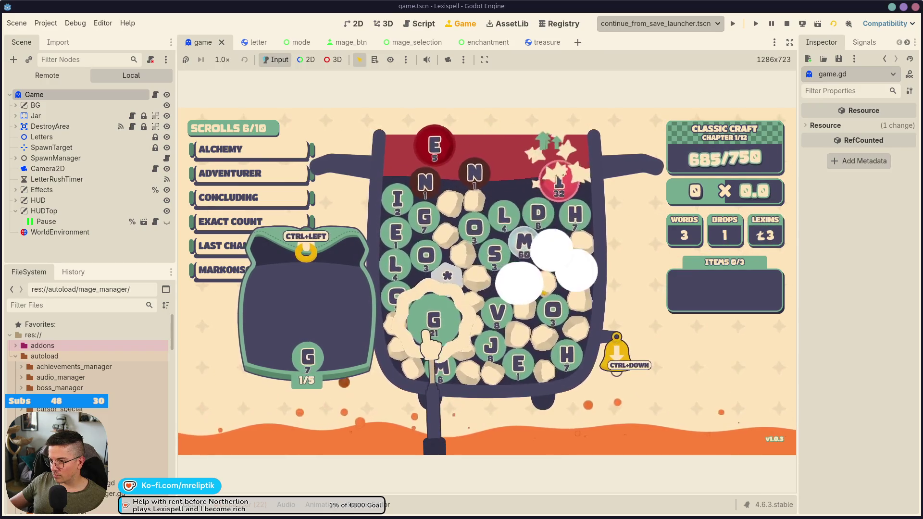
{"action": "left_click", "coordinate": [431, 329]}
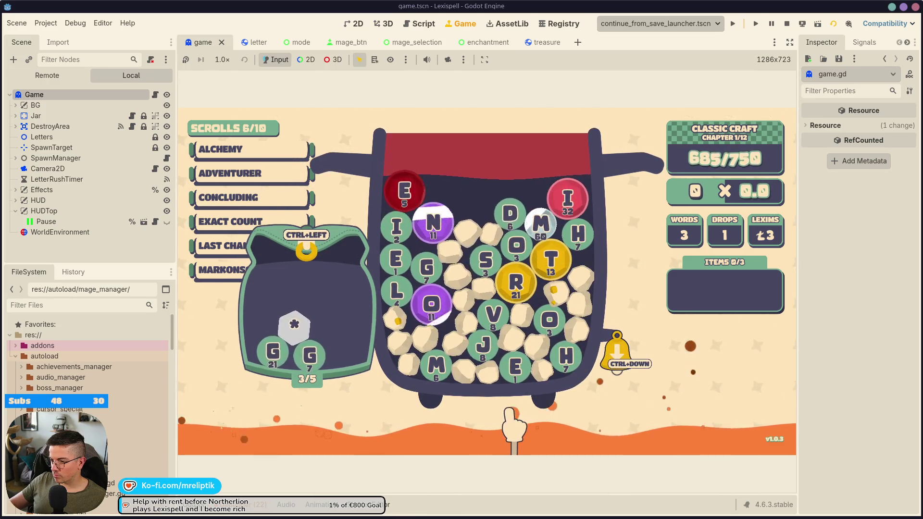
{"action": "key", "text": "grave"}
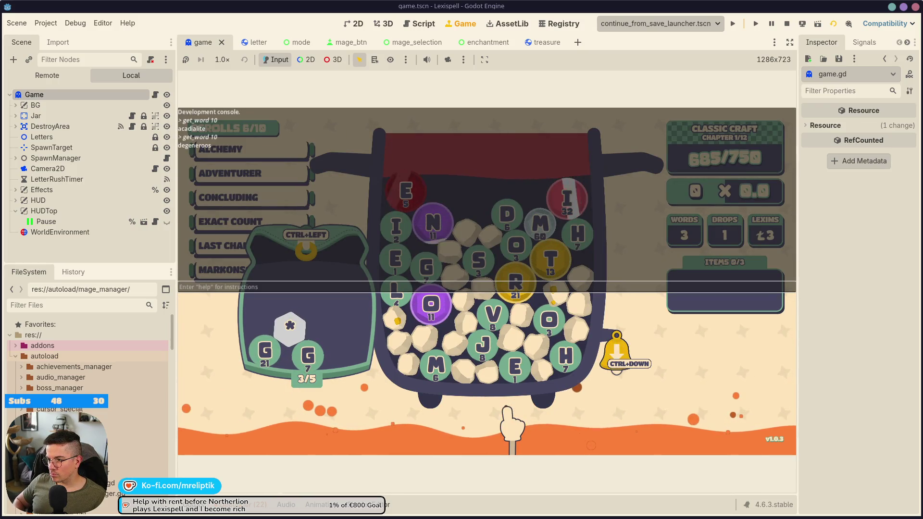
Replace the recalled console command with 'letter a' and run it.
{"action": "key", "text": "Up"}
{"action": "key", "text": "BackSpace"}
{"action": "key", "text": "BackSpace"}
{"action": "key", "text": "BackSpace"}
{"action": "type", "text": "letter a"}
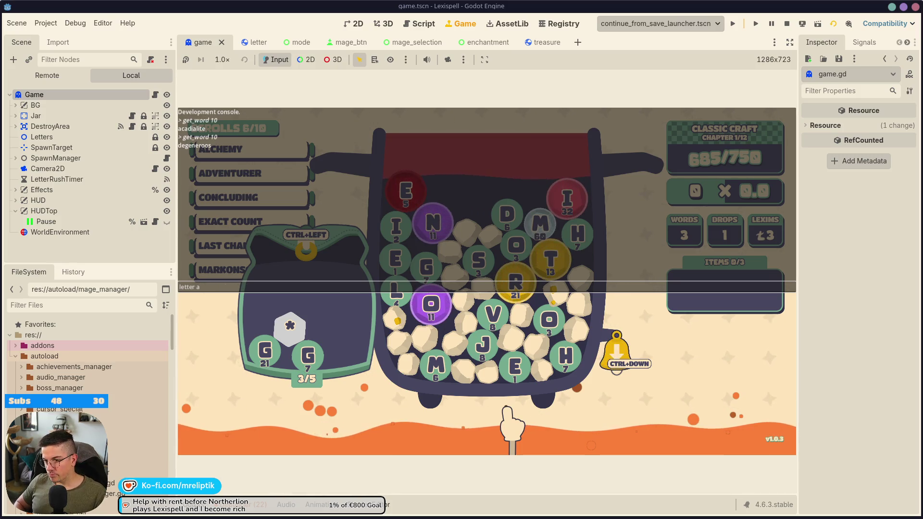
{"action": "key", "text": "Return"}
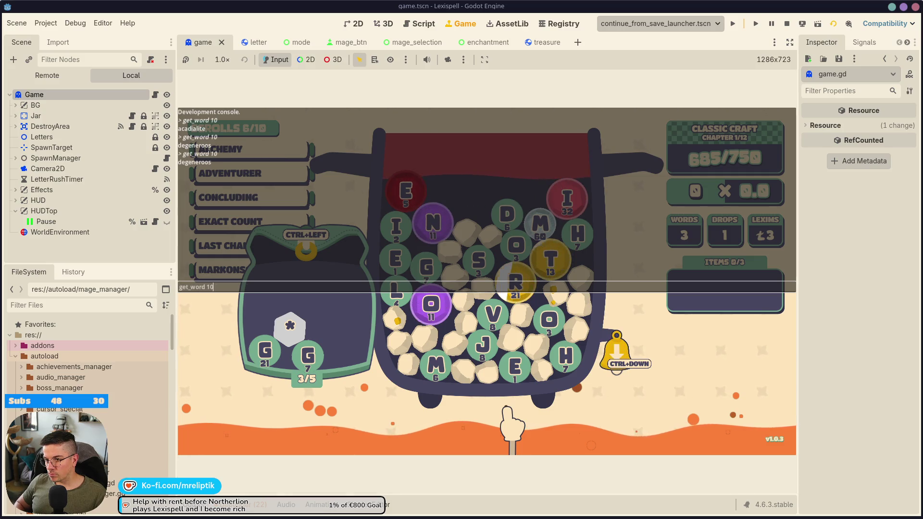
Close the console and submit DEEMS, which halts on the lose_area.gd line 91 error.
{"action": "key", "text": "grave"}
{"action": "type", "text": "dee"}
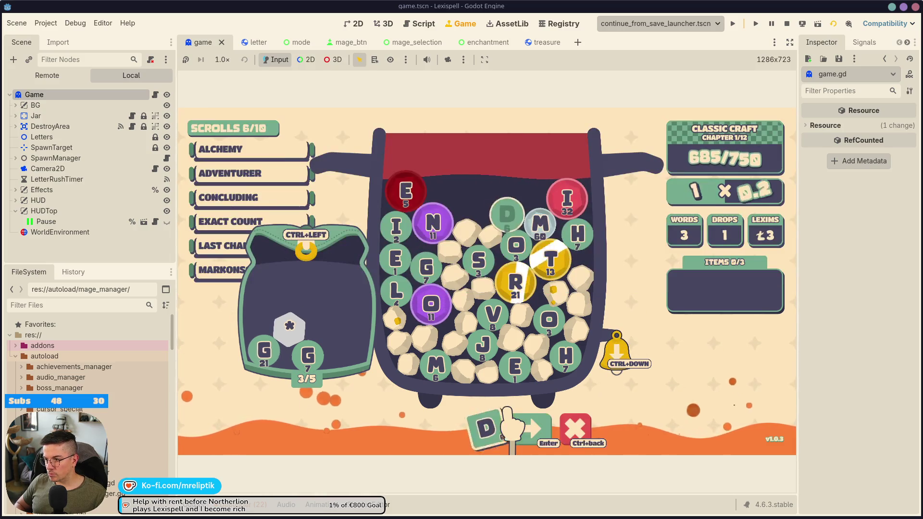
{"action": "type", "text": "m"}
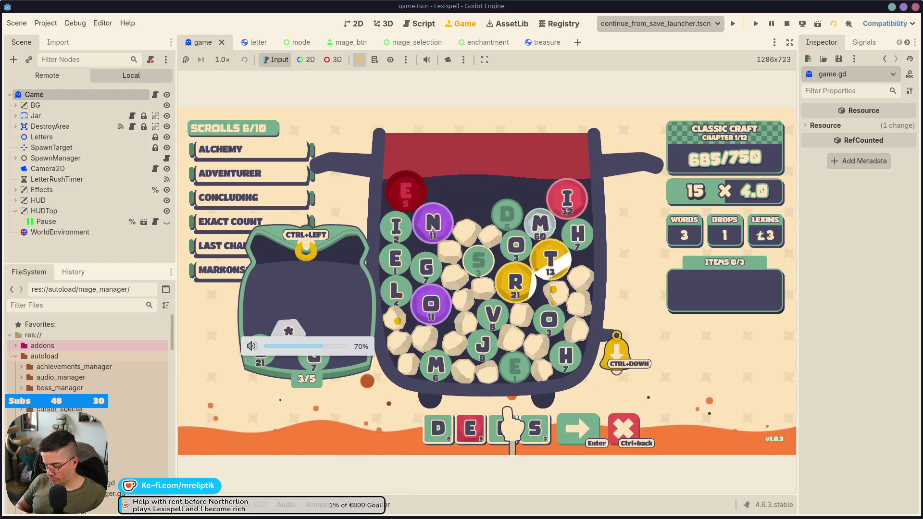
{"action": "type", "text": "s"}
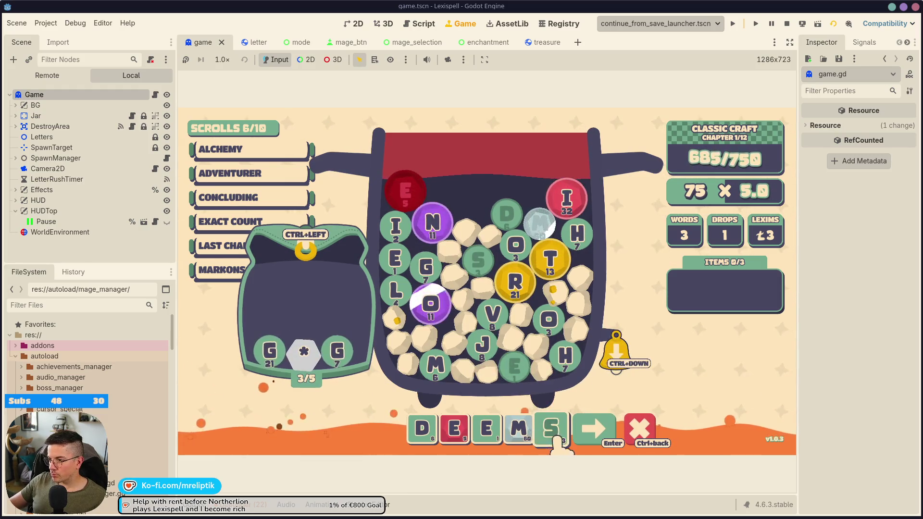
{"action": "key", "text": "Return"}
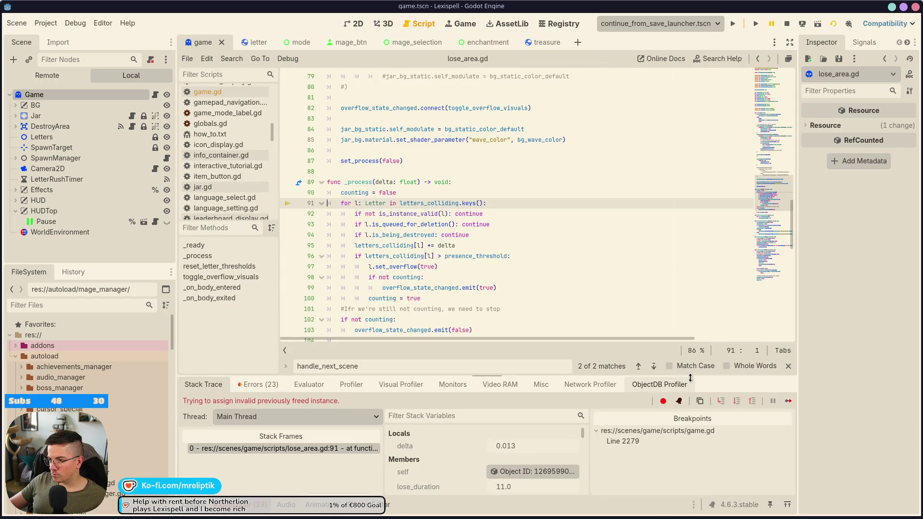
Continue past the error, delete the line 2279 breakpoint, resume, and return to the game view.
{"action": "left_click", "coordinate": [789, 401]}
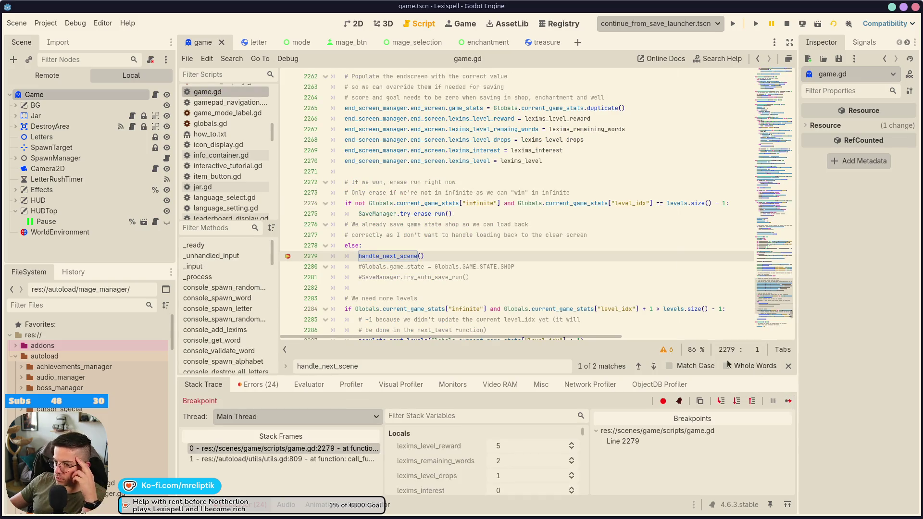
{"action": "left_click", "coordinate": [287, 256]}
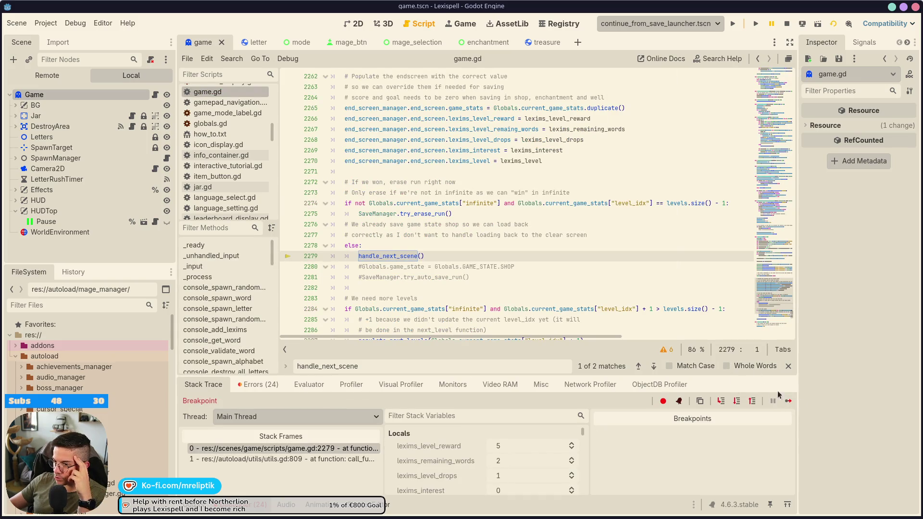
{"action": "left_click", "coordinate": [788, 401]}
{"action": "left_click", "coordinate": [462, 25]}
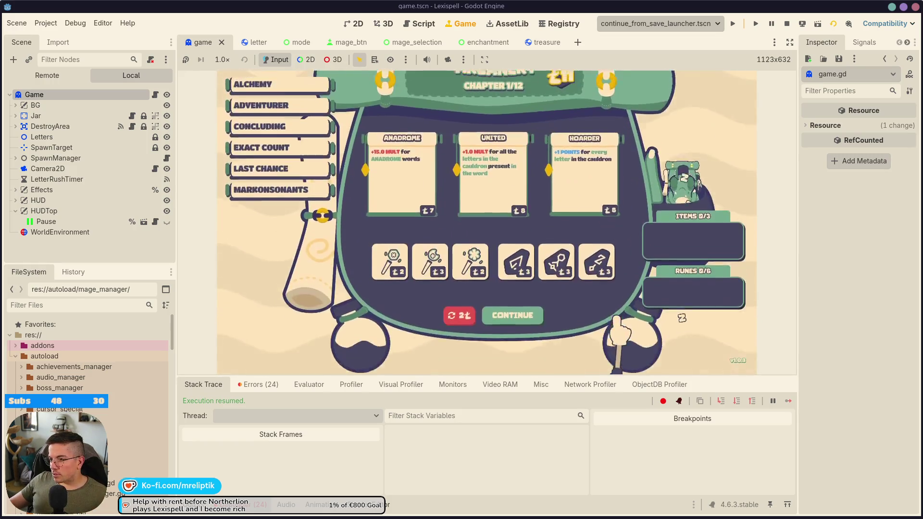
Go Home to the title screen, resume the saved run, and continue past the shop.
{"action": "left_click", "coordinate": [499, 344]}
{"action": "left_click", "coordinate": [526, 247]}
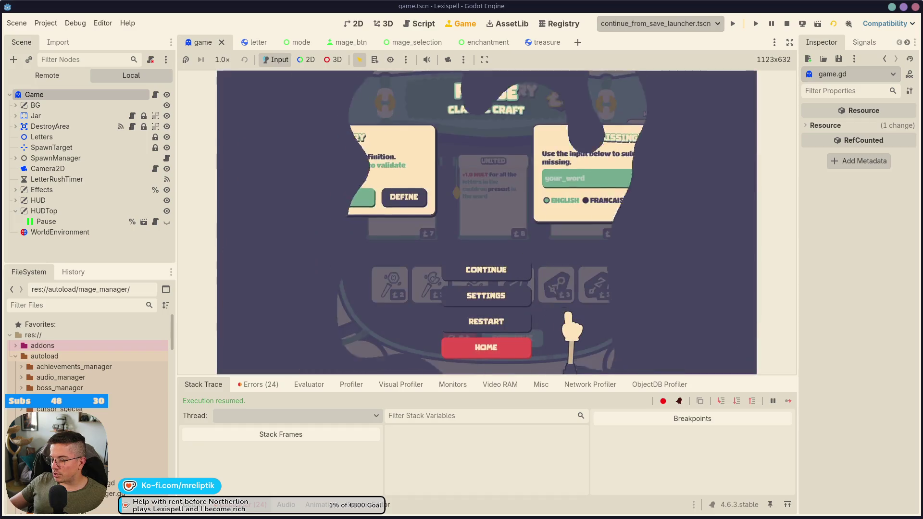
{"action": "left_click", "coordinate": [500, 289]}
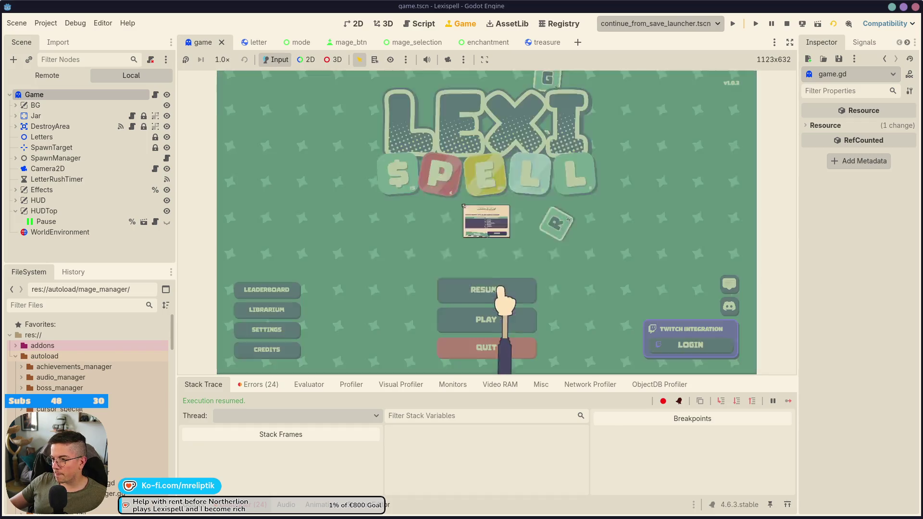
{"action": "left_click", "coordinate": [551, 287]}
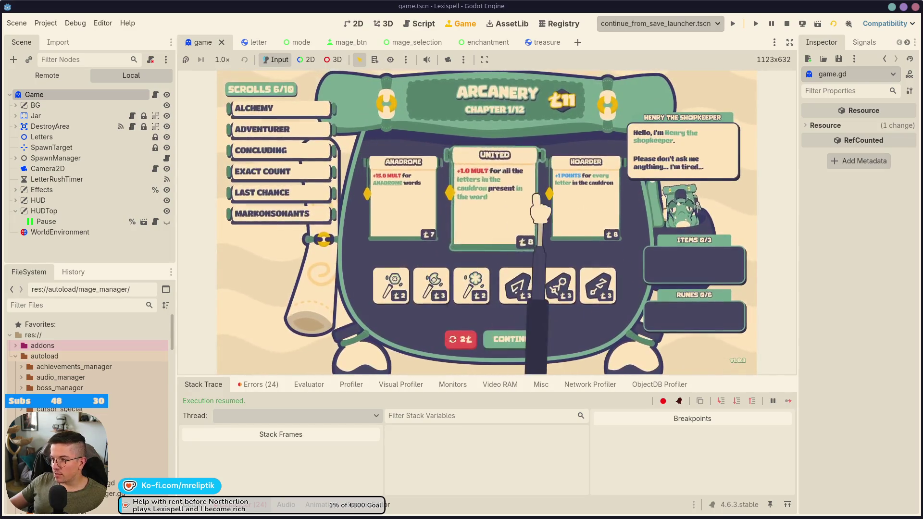
{"action": "left_click", "coordinate": [514, 337]}
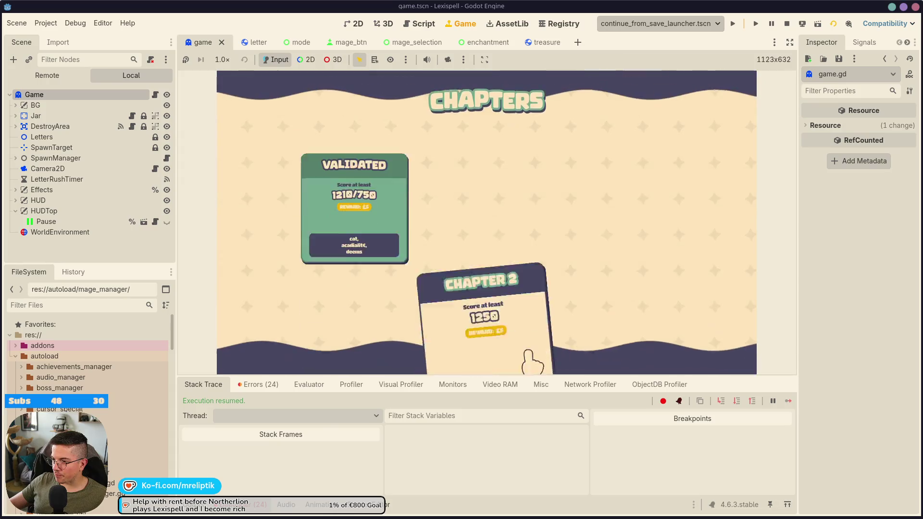
Start Chapter 2, keep the R tile in the backpack, and review the Errors and Output logs.
{"action": "left_click", "coordinate": [464, 264]}
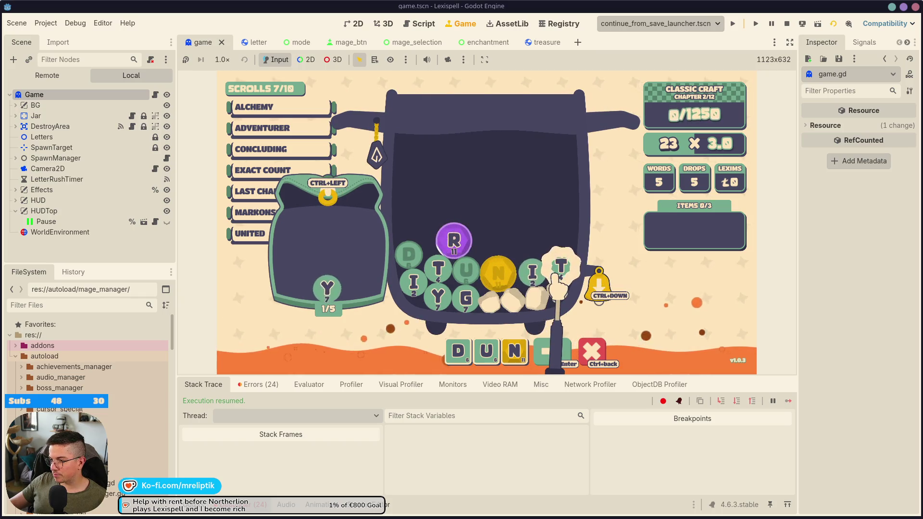
{"action": "left_click", "coordinate": [455, 241], "text": "ctrl"}
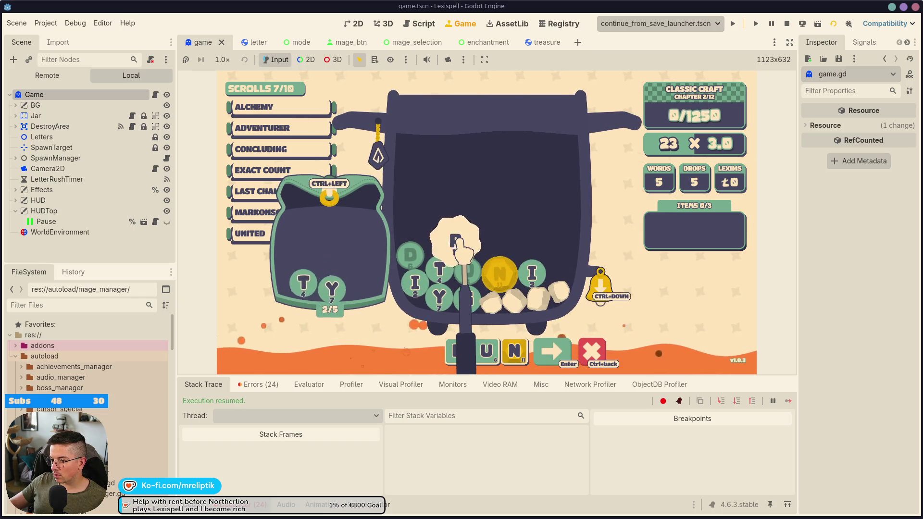
{"action": "left_click", "coordinate": [255, 385]}
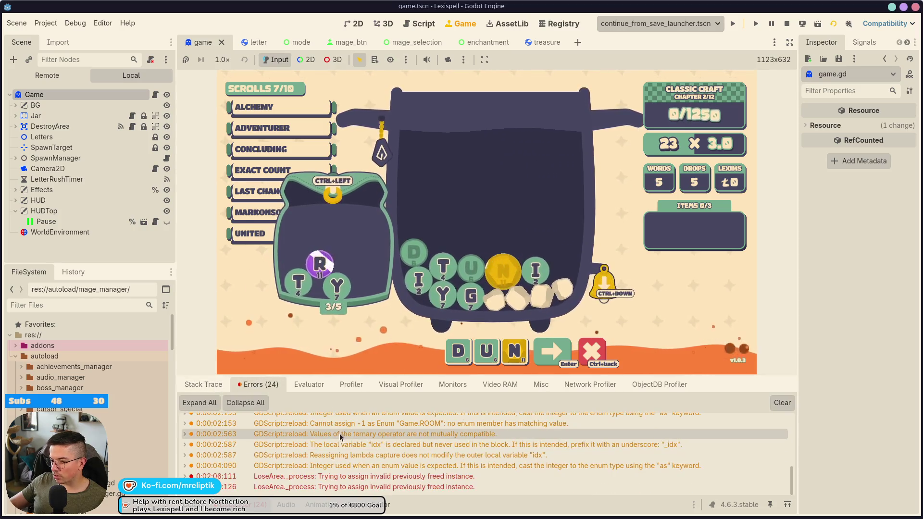
{"action": "left_click", "coordinate": [217, 390]}
{"action": "left_click", "coordinate": [198, 505]}
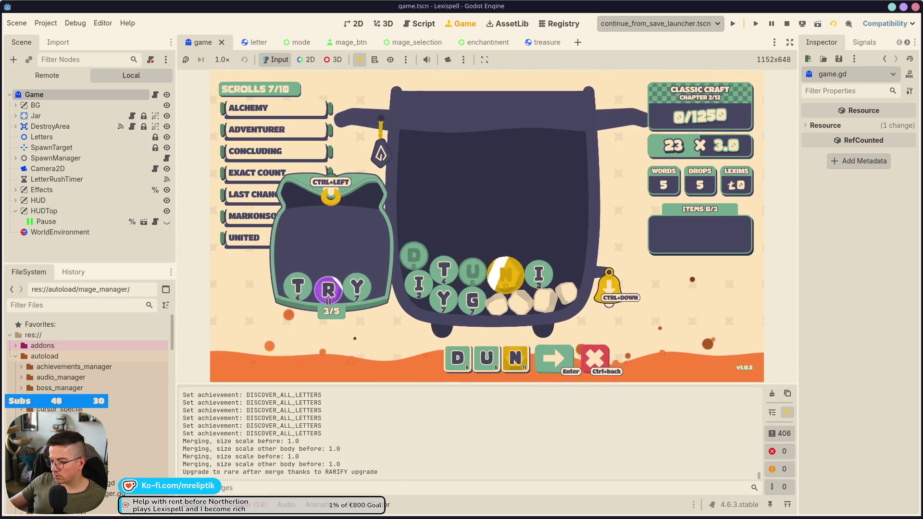
{"action": "mouse_move", "coordinate": [168, 516]}
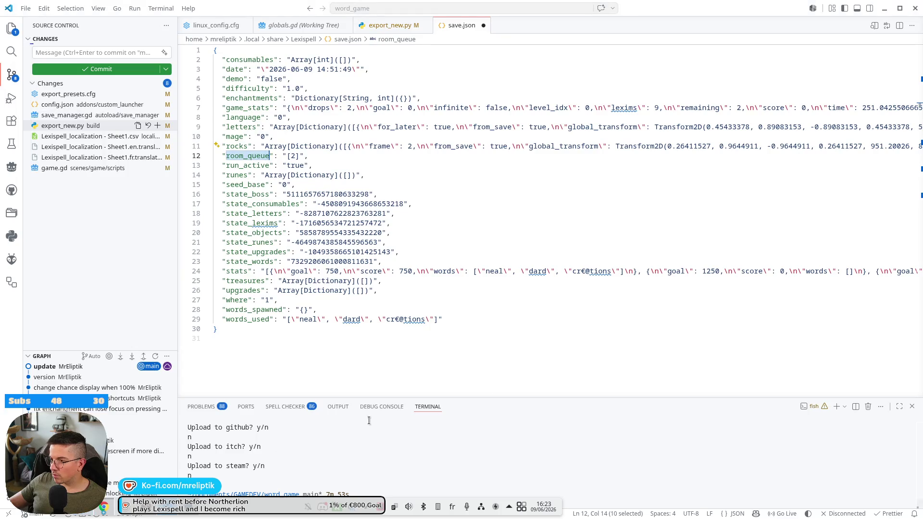
In VS Code, discard the stale save.json, reload the latest one from disk, and format it.
{"action": "key", "text": "alt+Tab"}
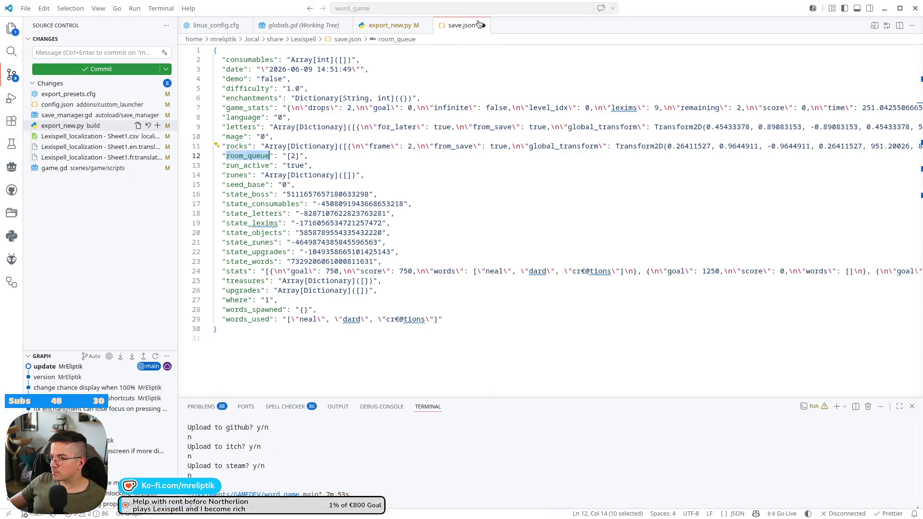
{"action": "left_click", "coordinate": [482, 25]}
{"action": "left_click", "coordinate": [278, 287]}
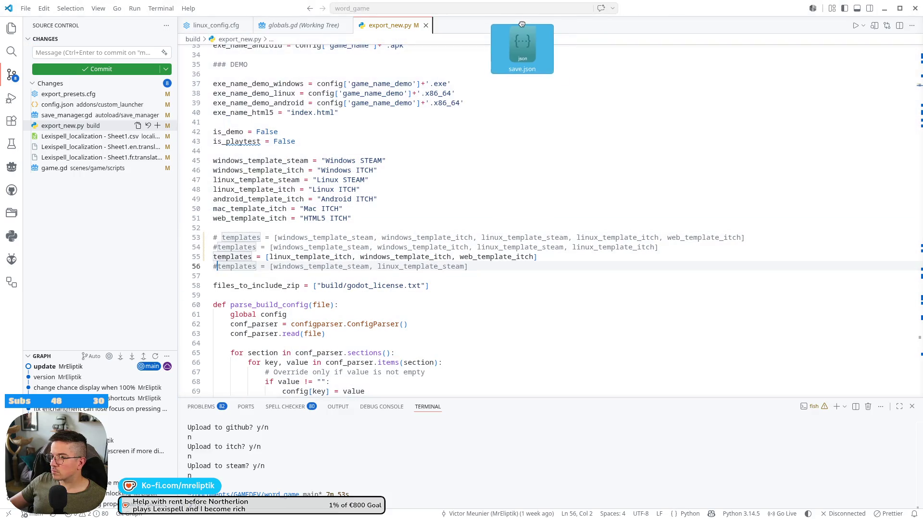
{"action": "left_click_drag", "start_coordinate": [526, 51], "coordinate": [524, 53]}
{"action": "right_click", "coordinate": [317, 139]}
{"action": "left_click", "coordinate": [368, 208]}
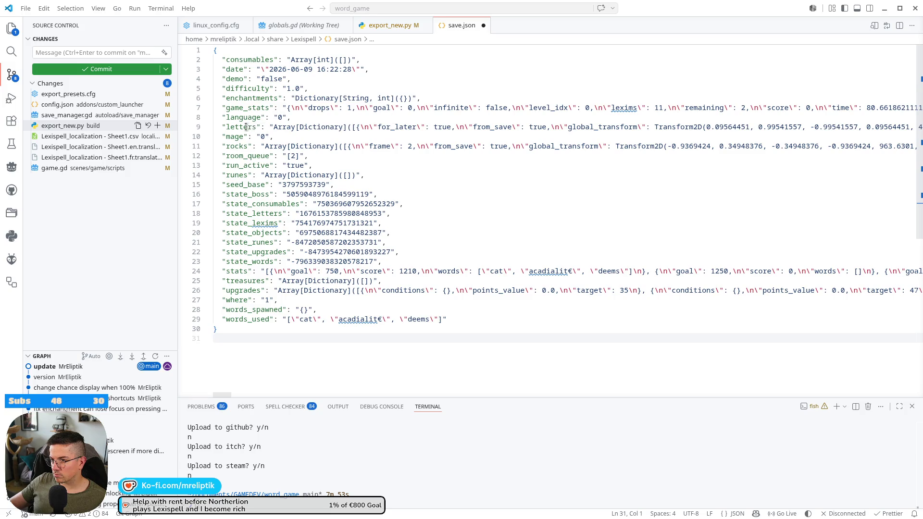
Inspect the Array entry on save.json line 9, then minimize VS Code to return to Godot.
{"action": "double_click", "coordinate": [286, 128]}
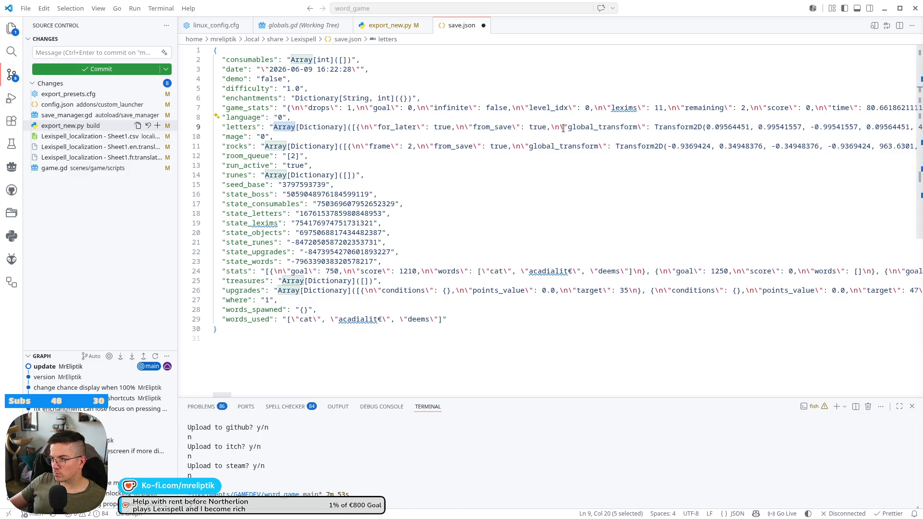
{"action": "scroll", "coordinate": [569, 127], "scroll_direction": "right", "scroll_amount": 10}
{"action": "scroll", "coordinate": [579, 124], "scroll_direction": "right", "scroll_amount": 8}
{"action": "scroll", "coordinate": [578, 126], "scroll_direction": "right", "scroll_amount": 7}
{"action": "scroll", "coordinate": [579, 128], "scroll_direction": "right", "scroll_amount": 3}
{"action": "scroll", "coordinate": [566, 126], "scroll_direction": "left", "scroll_amount": 20}
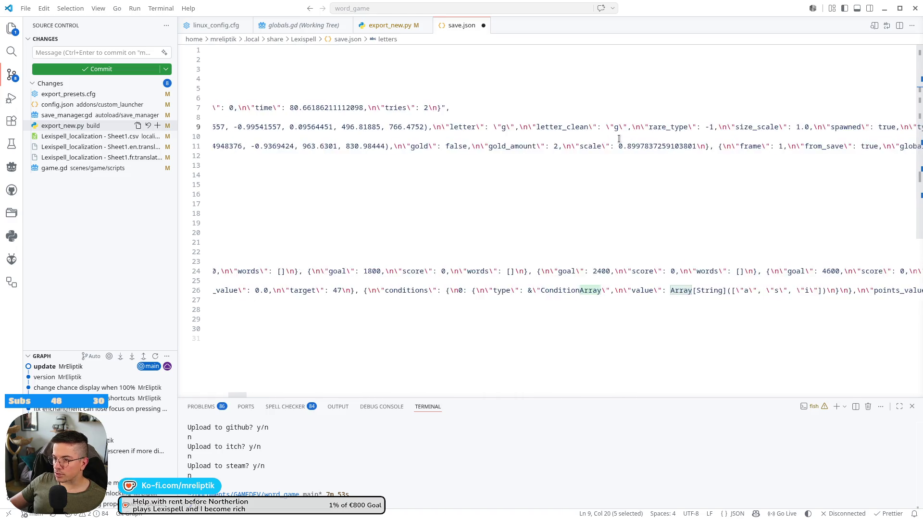
{"action": "left_click", "coordinate": [888, 13]}
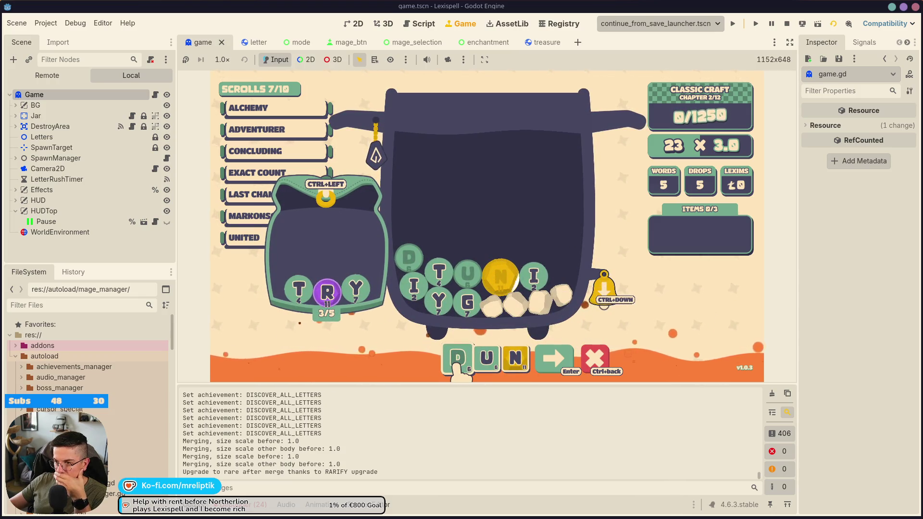
Stop the game with F8, review the Debugger's Errors, and collapse the bottom panel to view game.gd.
{"action": "key", "text": "F8"}
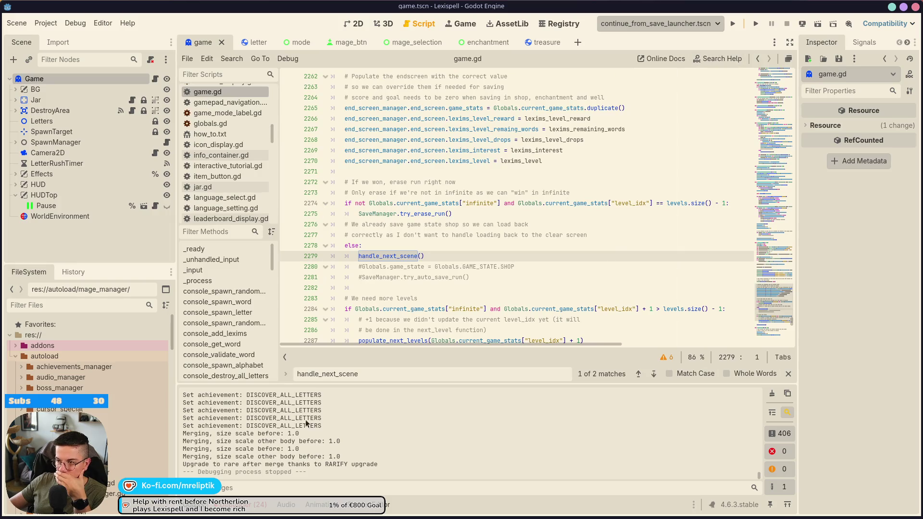
{"action": "left_click", "coordinate": [250, 505]}
{"action": "left_click", "coordinate": [256, 385]}
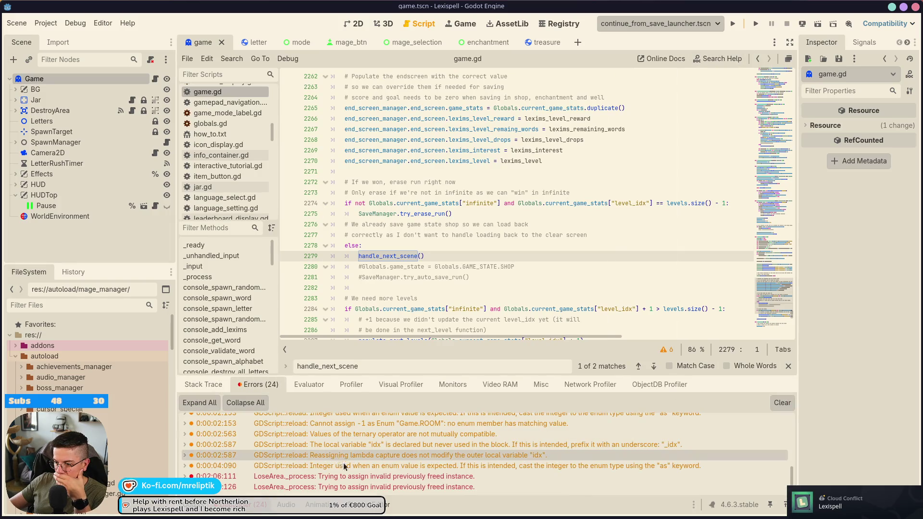
{"action": "left_click", "coordinate": [251, 505]}
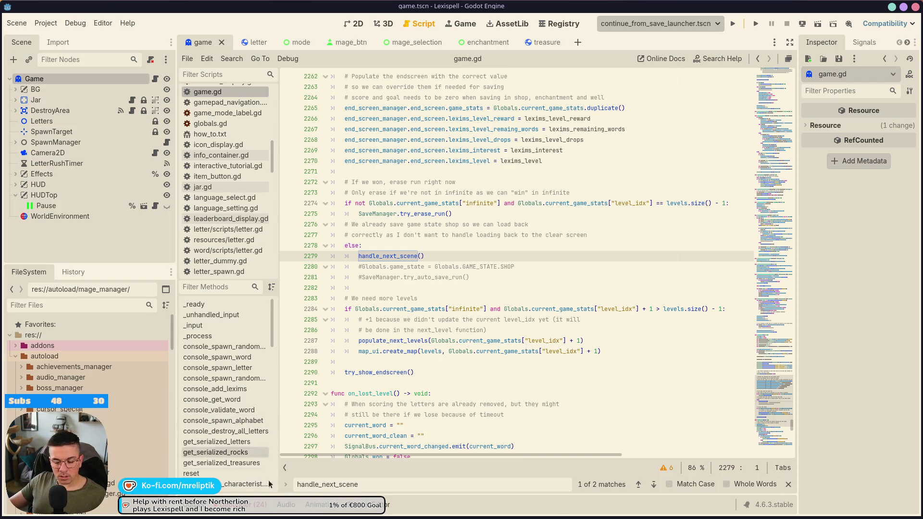
{"action": "left_click", "coordinate": [241, 505]}
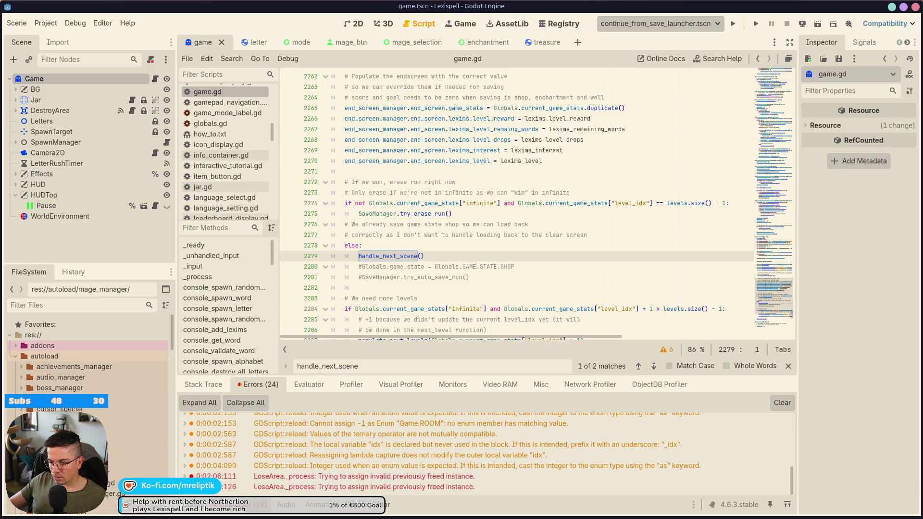
{"action": "left_click", "coordinate": [260, 505]}
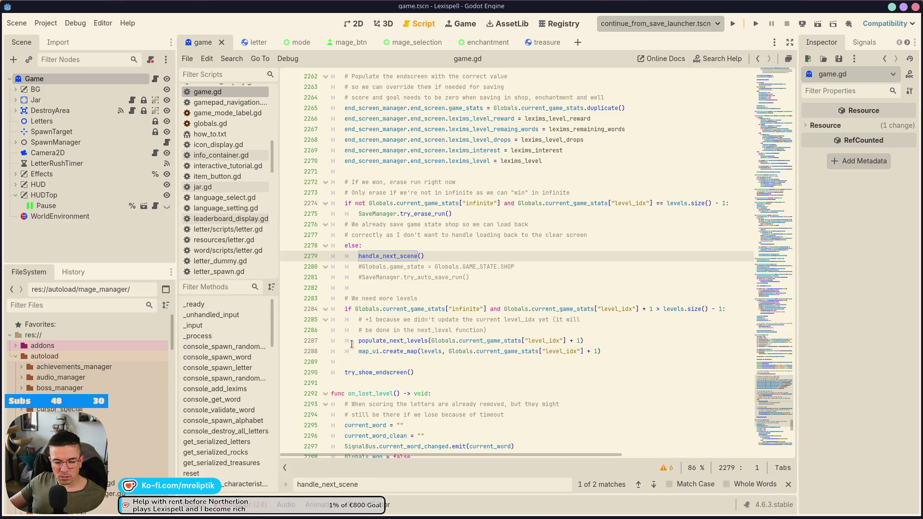
{"action": "mouse_move", "coordinate": [351, 344]}
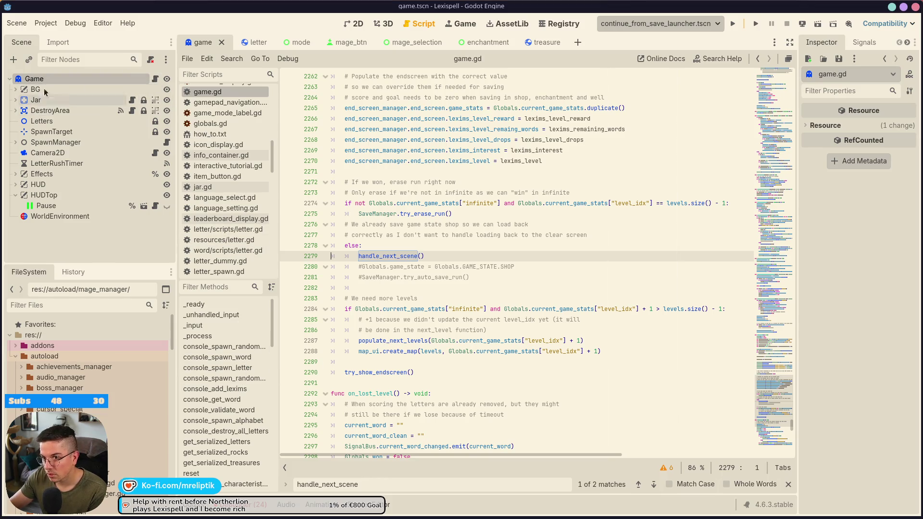
Open the Backpack script's add_letter function and set a breakpoint on line 228.
{"action": "left_click", "coordinate": [16, 100]}
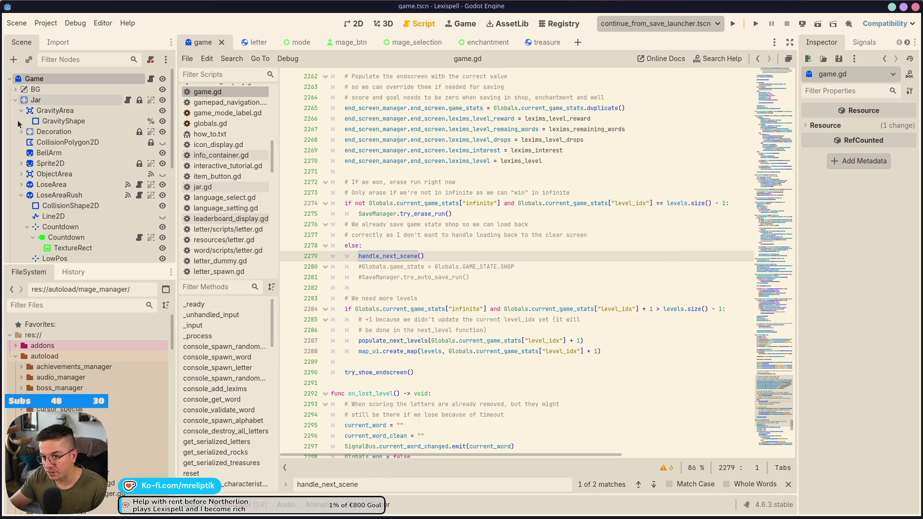
{"action": "left_click", "coordinate": [21, 195]}
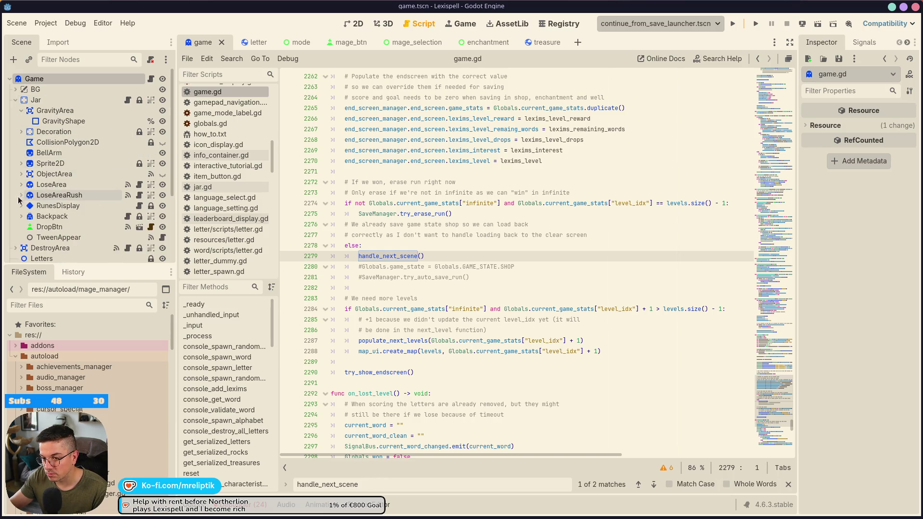
{"action": "left_click", "coordinate": [127, 216]}
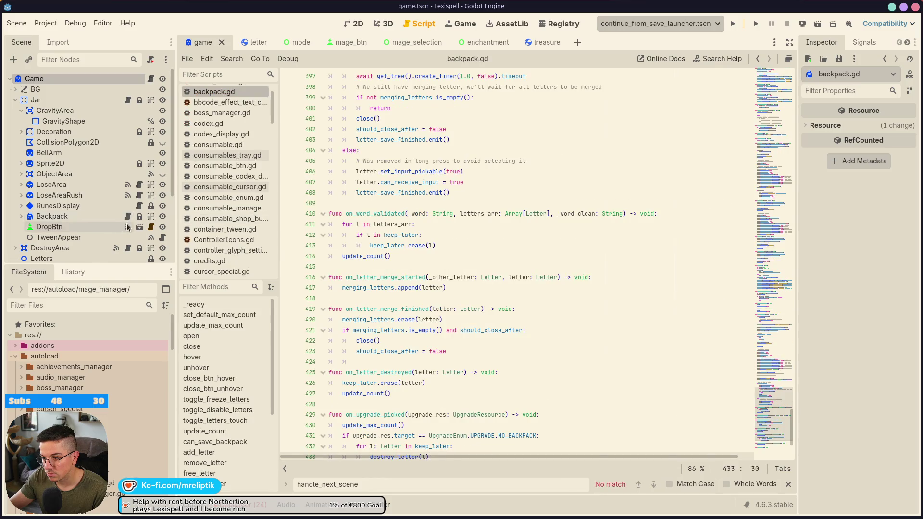
{"action": "scroll", "coordinate": [426, 318], "scroll_direction": "down", "scroll_amount": 3}
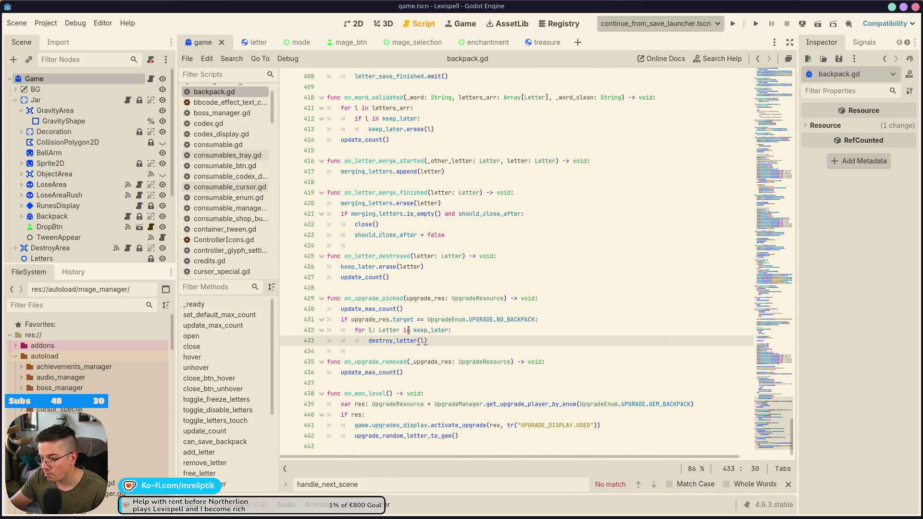
{"action": "left_click", "coordinate": [199, 452]}
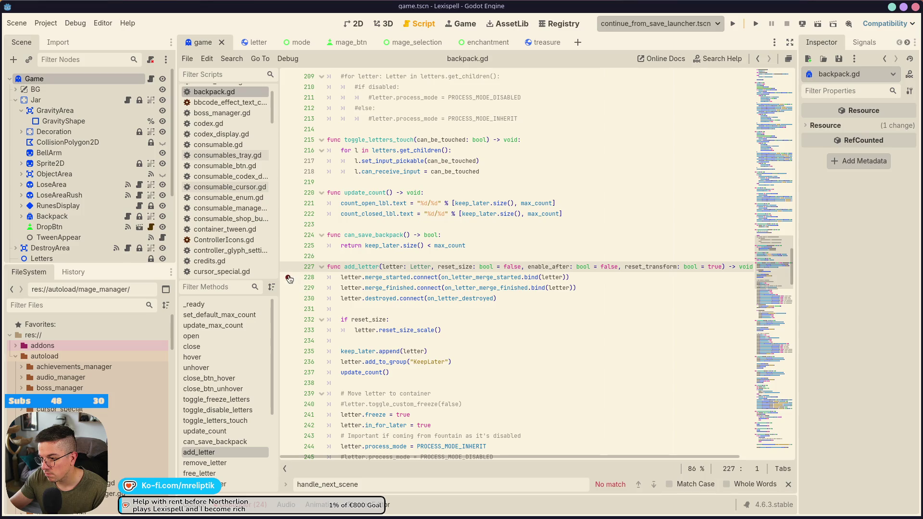
{"action": "left_click", "coordinate": [288, 278]}
Run the project to test loading the save, returning to game.gd before switching to VS Code.
{"action": "left_click", "coordinate": [733, 24]}
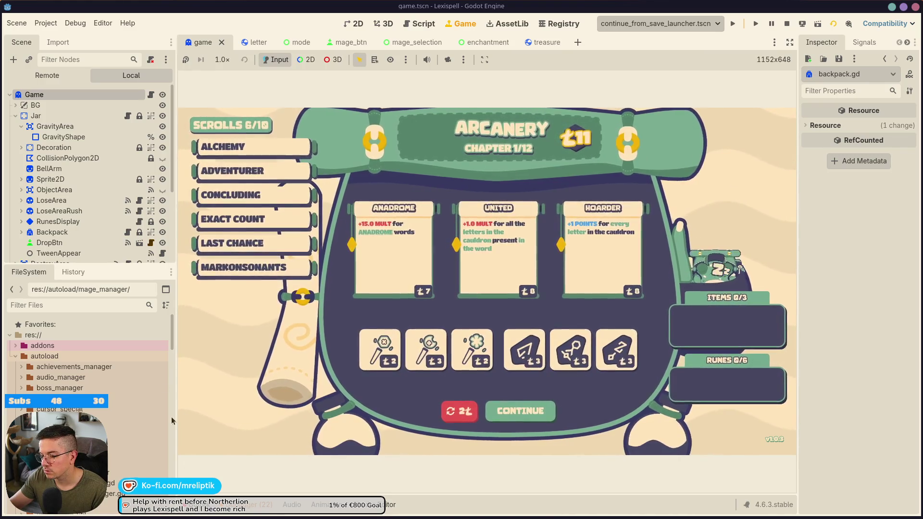
{"action": "key", "text": "ctrl+F3"}
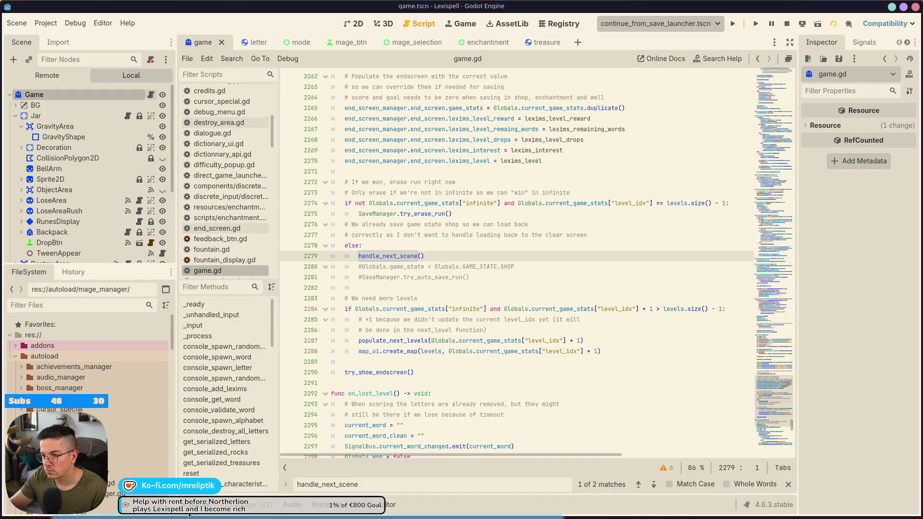
{"action": "mouse_move", "coordinate": [205, 517]}
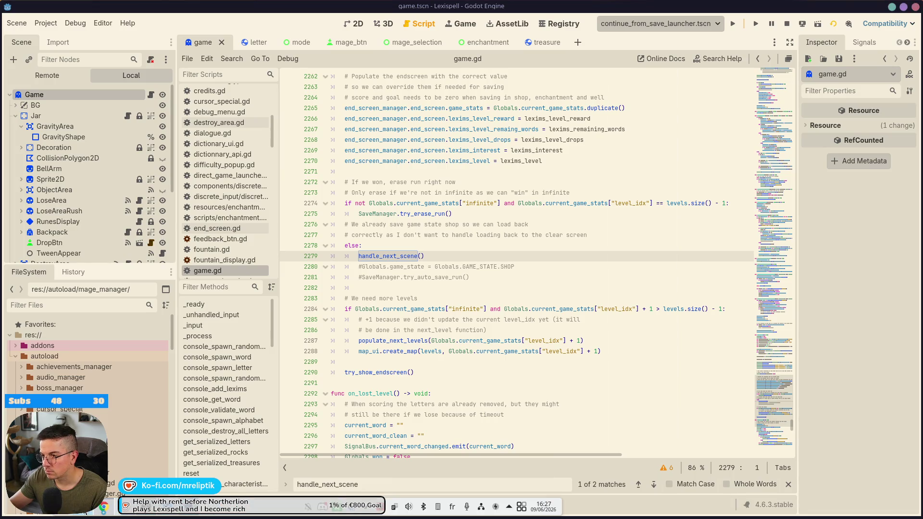
{"action": "key", "text": "alt+Tab"}
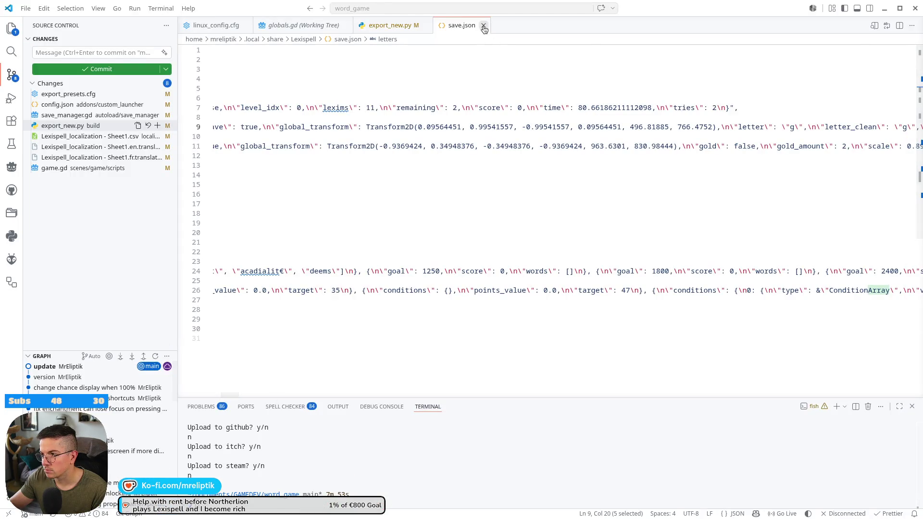
Discard the stale save.json, reopen the latest copy via quick open, and format it.
{"action": "left_click", "coordinate": [483, 25]}
{"action": "left_click", "coordinate": [385, 289]}
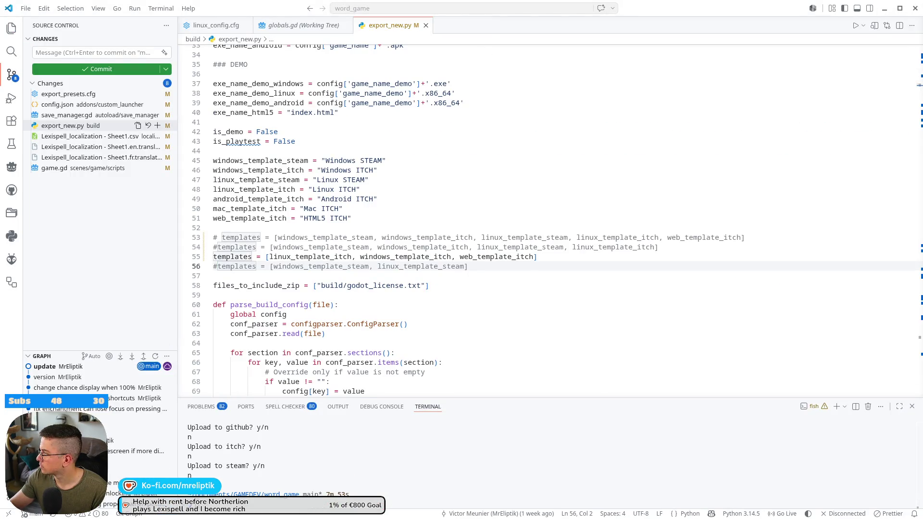
{"action": "left_click", "coordinate": [462, 8]}
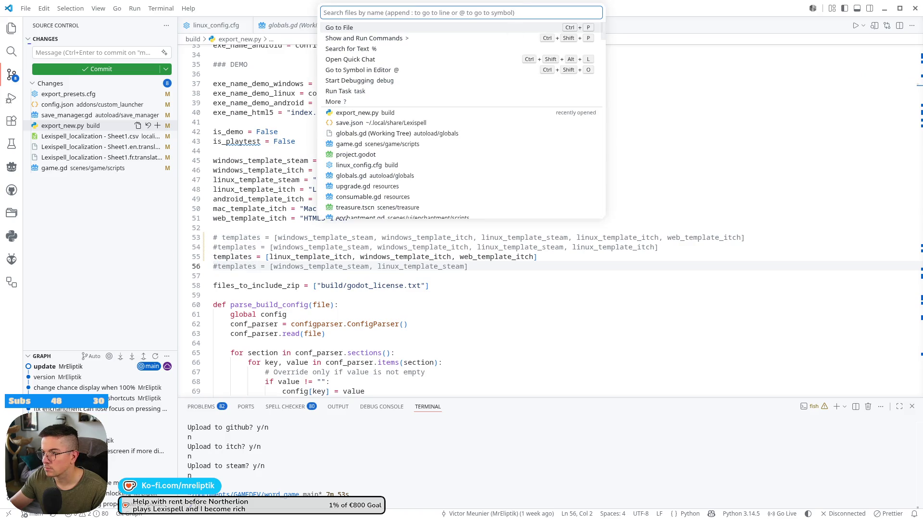
{"action": "left_click", "coordinate": [350, 123]}
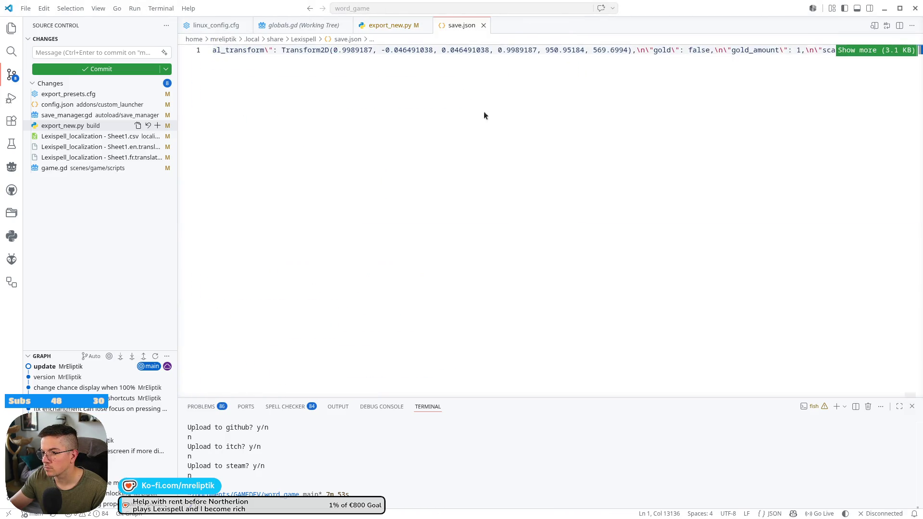
{"action": "right_click", "coordinate": [345, 78]}
{"action": "left_click", "coordinate": [395, 152]}
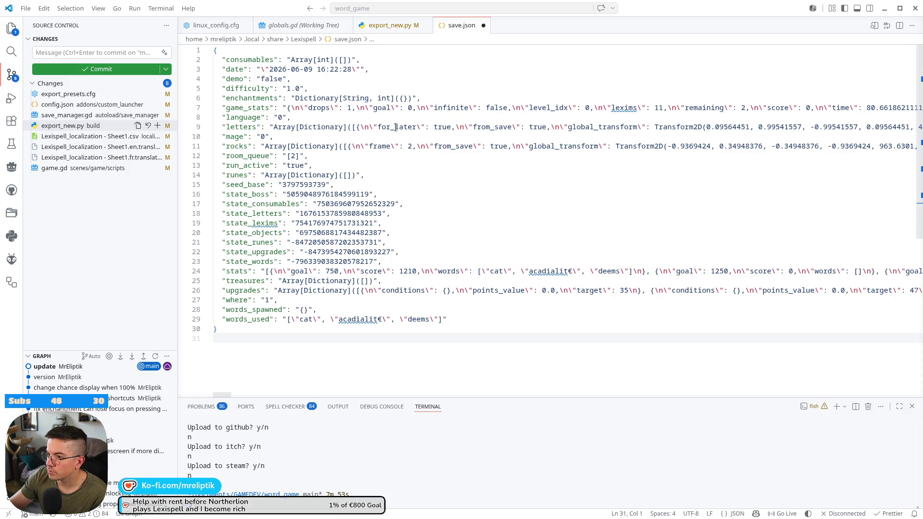
Close save.json without saving and minimize VS Code to return to Godot.
{"action": "left_click", "coordinate": [483, 25]}
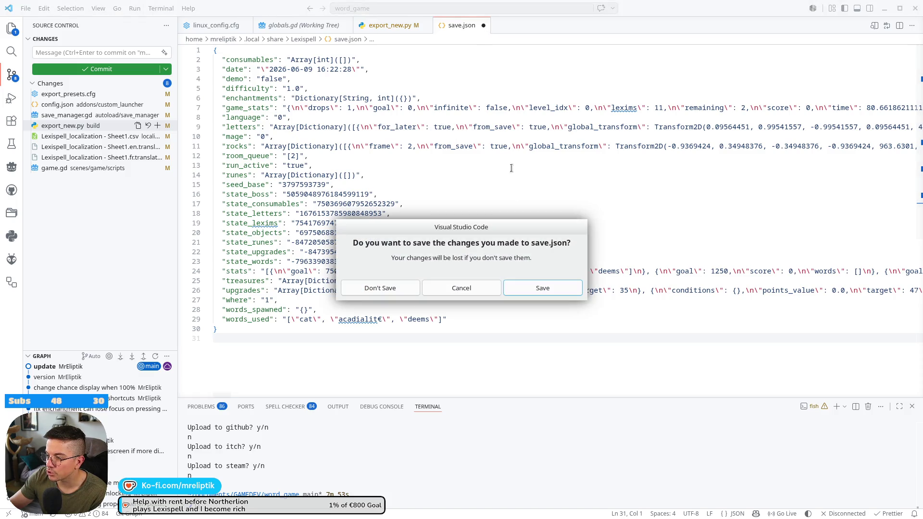
{"action": "left_click", "coordinate": [380, 288]}
{"action": "left_click", "coordinate": [884, 8]}
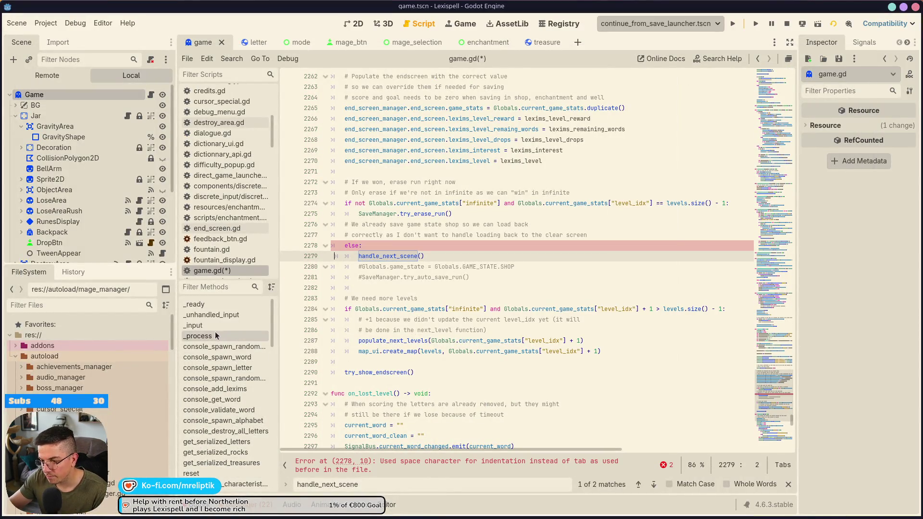
Remove the bad indent on line 2278, complete clear_room_spawn_queue() at line 2420, and save game.gd.
{"action": "key", "text": "BackSpace"}
{"action": "key", "text": "F3"}
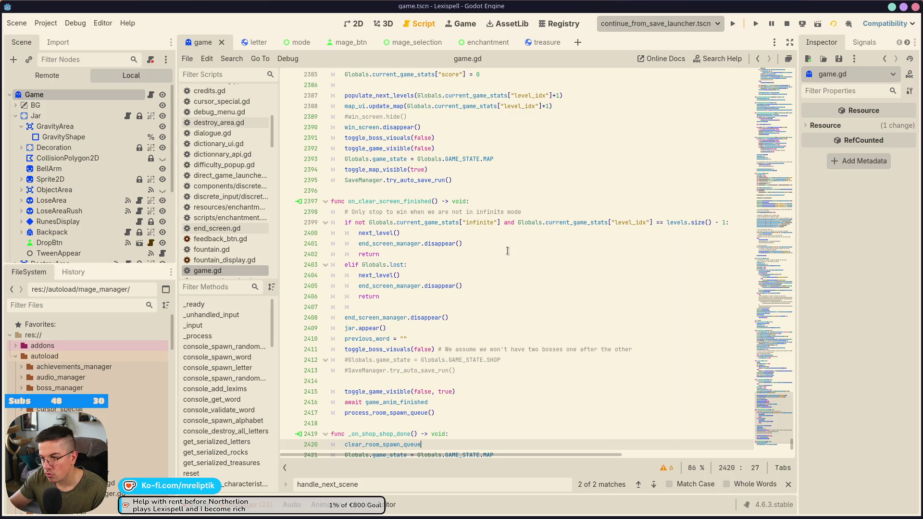
{"action": "type", "text": "("}
{"action": "key", "text": "ctrl+s"}
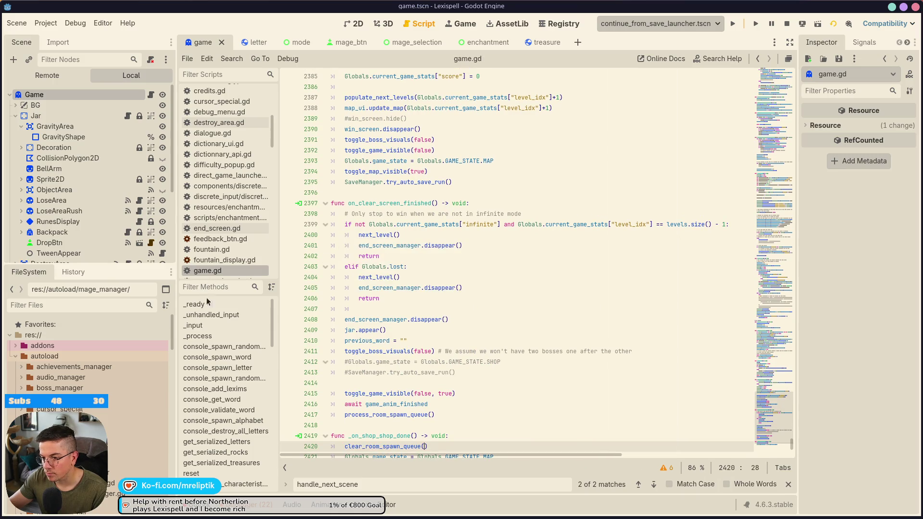
Stop the game, scroll down through _ready, and run the game again to test loading.
{"action": "left_click", "coordinate": [195, 305]}
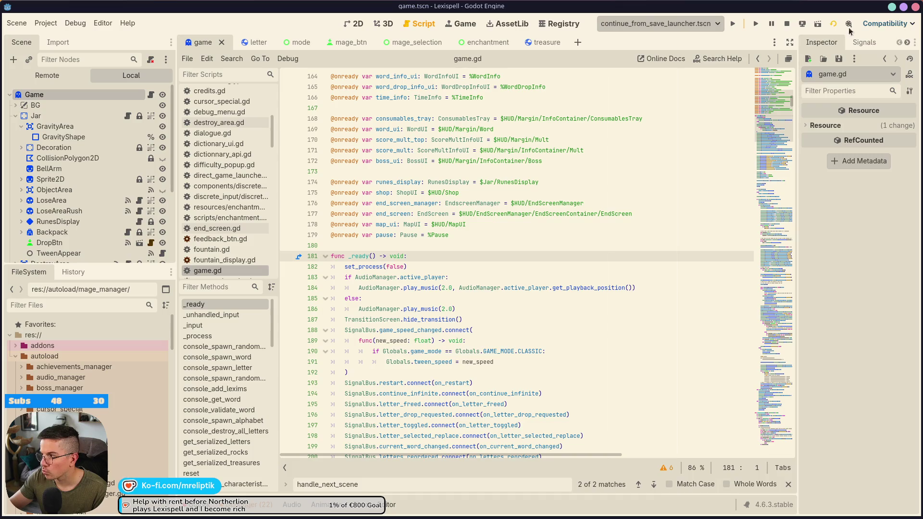
{"action": "left_click", "coordinate": [786, 25]}
{"action": "scroll", "coordinate": [447, 293], "scroll_direction": "down", "scroll_amount": 15}
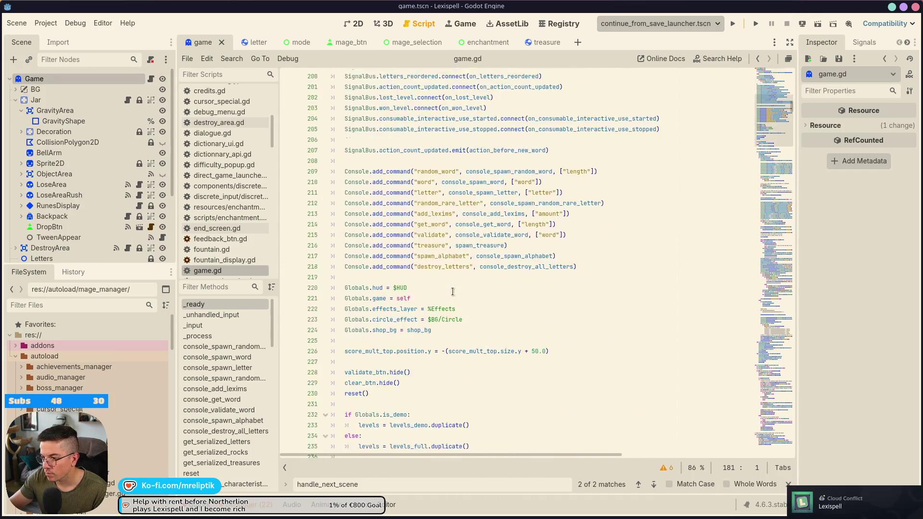
{"action": "scroll", "coordinate": [447, 293], "scroll_direction": "down", "scroll_amount": 7}
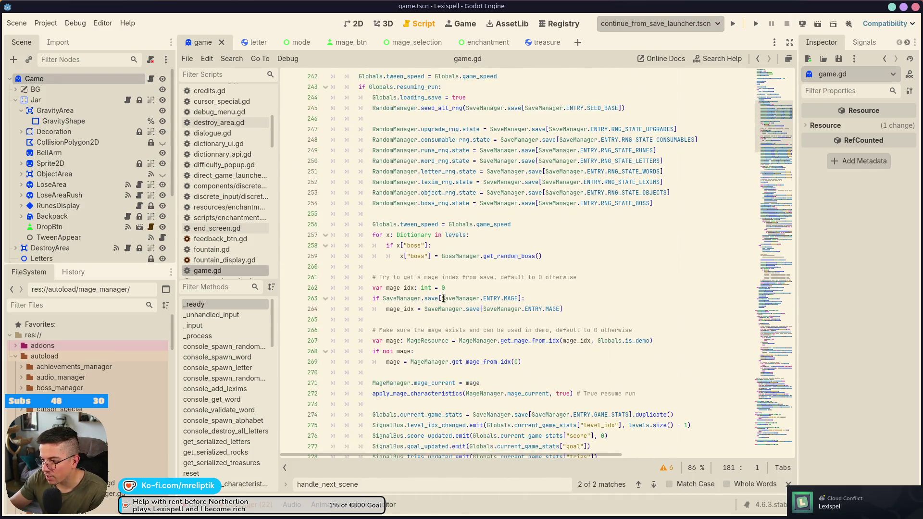
{"action": "scroll", "coordinate": [457, 281], "scroll_direction": "down", "scroll_amount": 9}
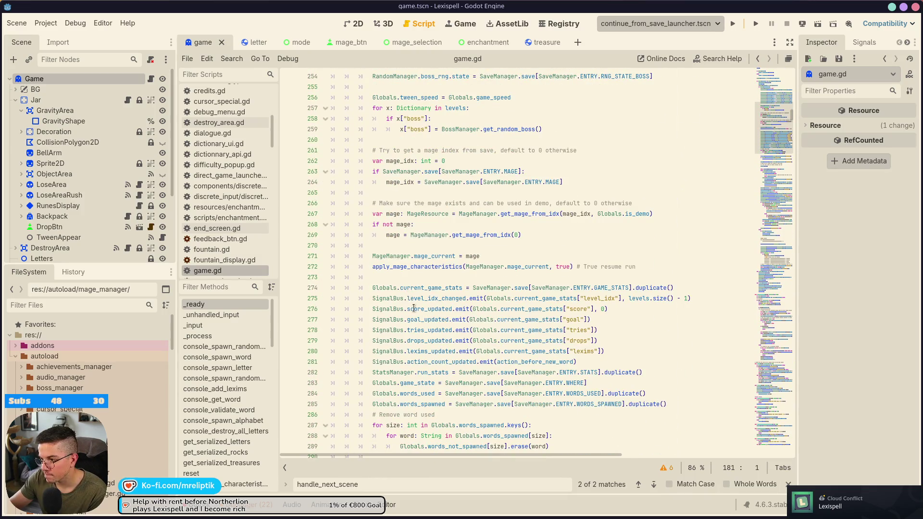
{"action": "scroll", "coordinate": [414, 308], "scroll_direction": "down", "scroll_amount": 5}
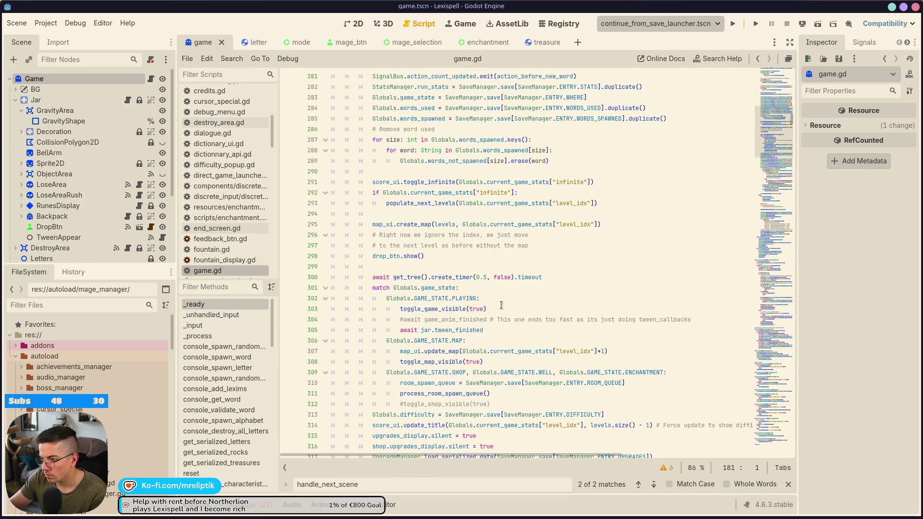
{"action": "scroll", "coordinate": [501, 306], "scroll_direction": "down", "scroll_amount": 3}
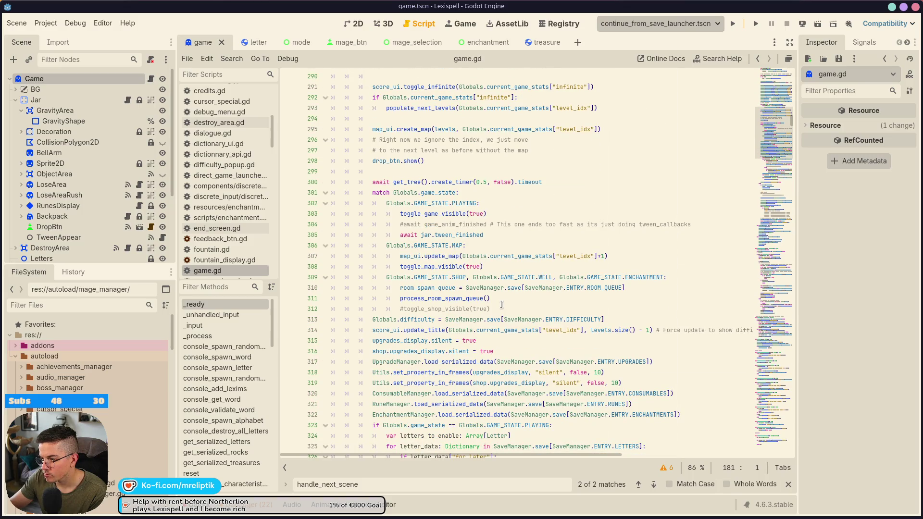
{"action": "scroll", "coordinate": [500, 307], "scroll_direction": "down", "scroll_amount": 2}
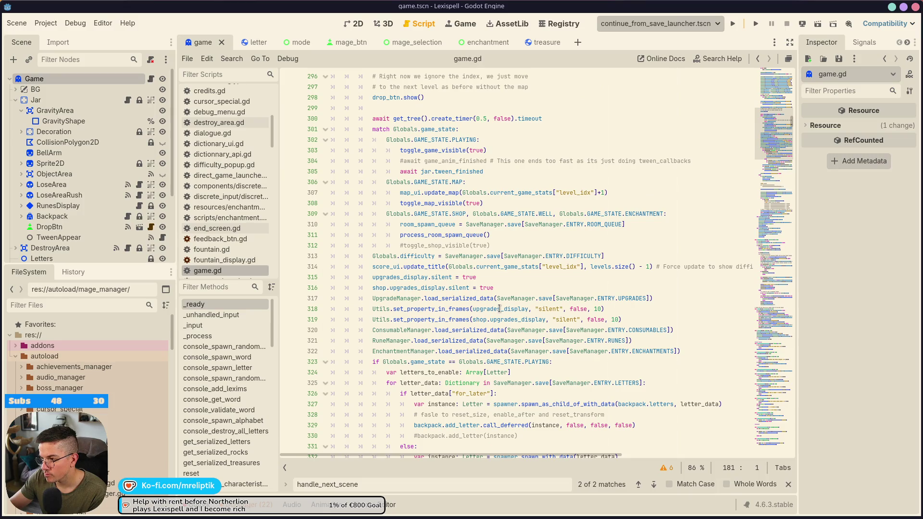
{"action": "scroll", "coordinate": [500, 308], "scroll_direction": "down", "scroll_amount": 3}
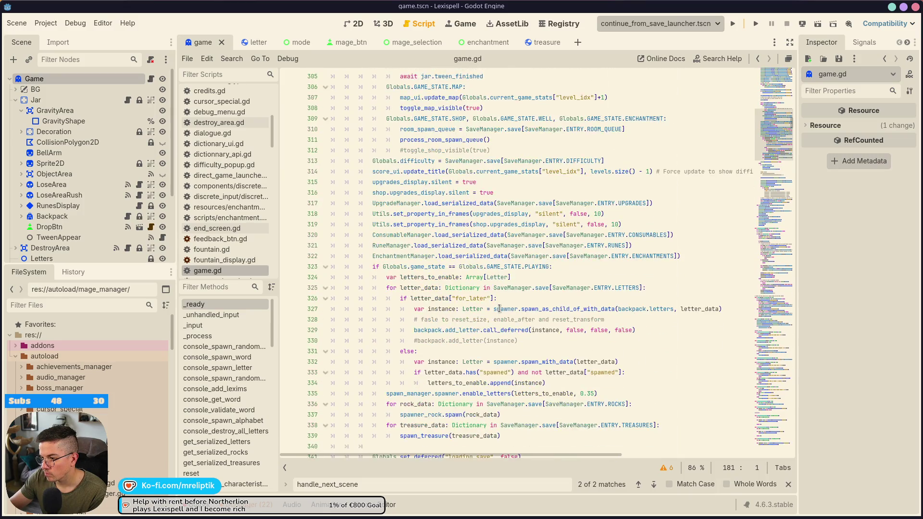
{"action": "scroll", "coordinate": [499, 308], "scroll_direction": "down", "scroll_amount": 2}
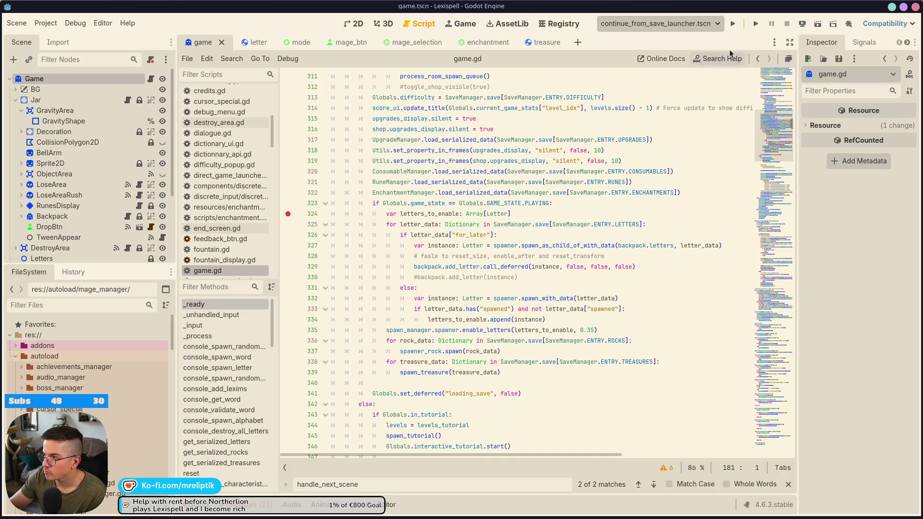
{"action": "left_click", "coordinate": [733, 23]}
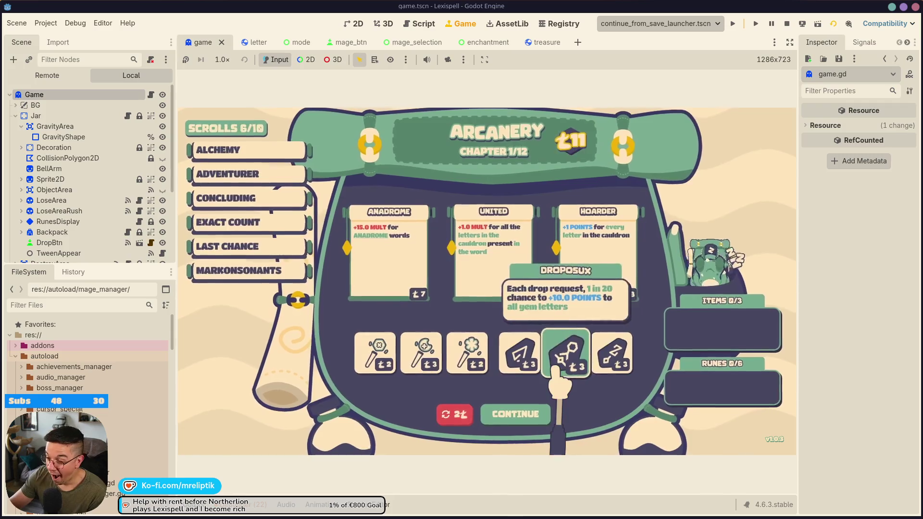
{"action": "left_click", "coordinate": [553, 418]}
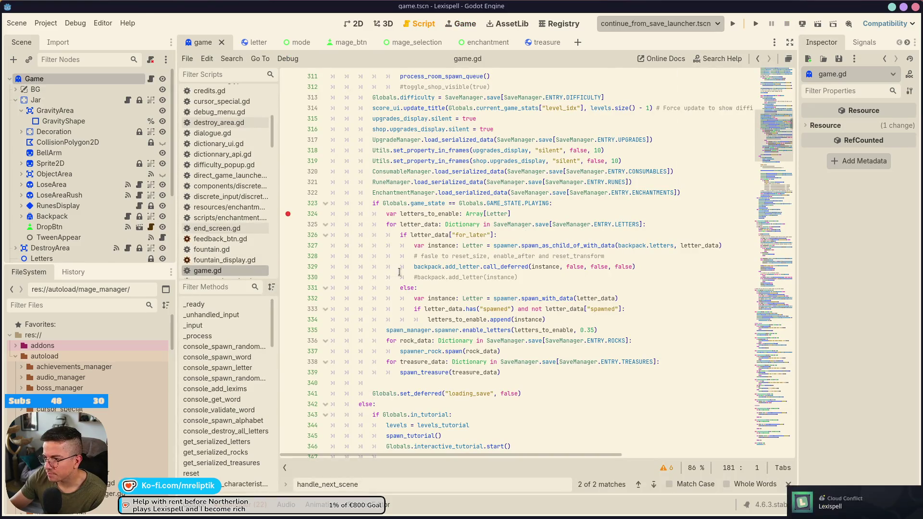
{"action": "scroll", "coordinate": [401, 274], "scroll_direction": "up", "scroll_amount": 1}
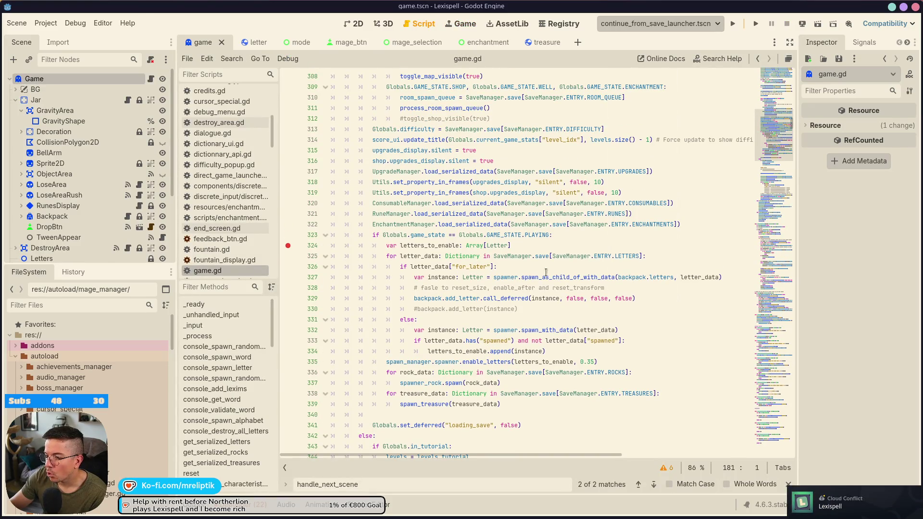
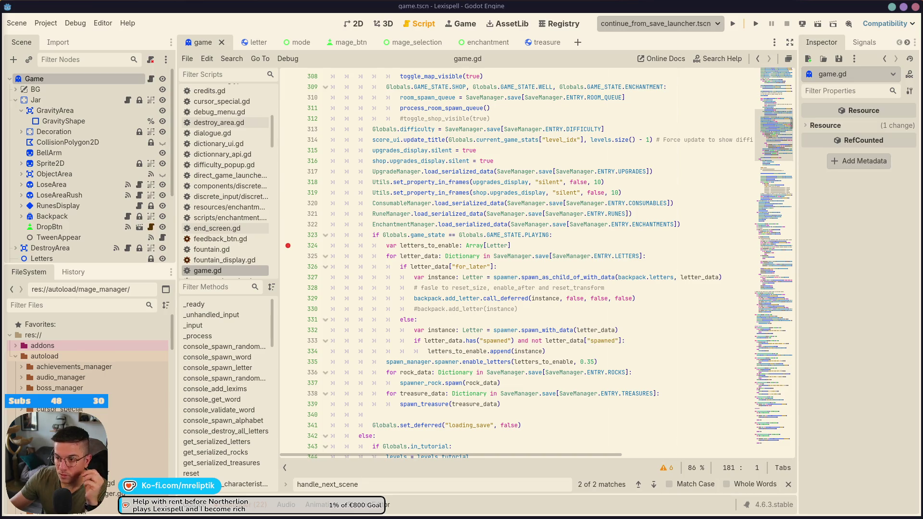
Clear the line 324 breakpoint and copy the letter-spawning loop on lines 324–329.
{"action": "left_click", "coordinate": [287, 246]}
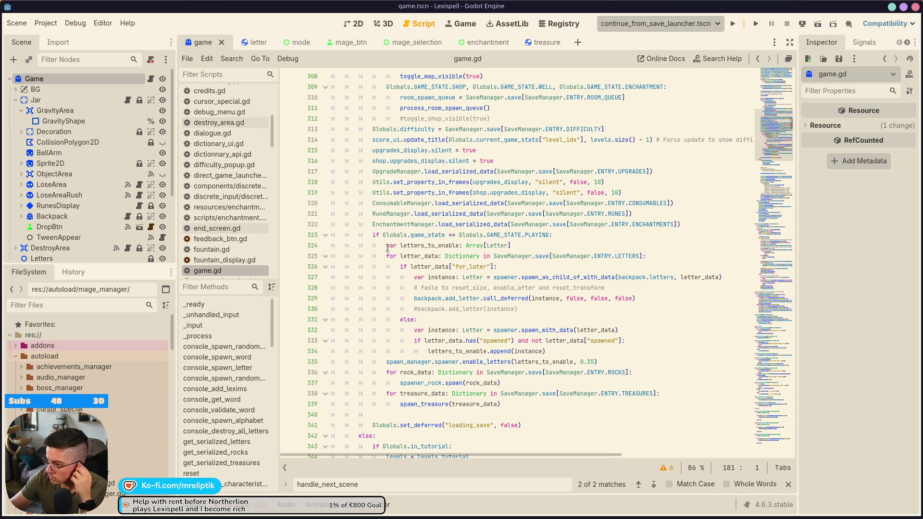
{"action": "left_click_drag", "start_coordinate": [388, 248], "coordinate": [644, 348]}
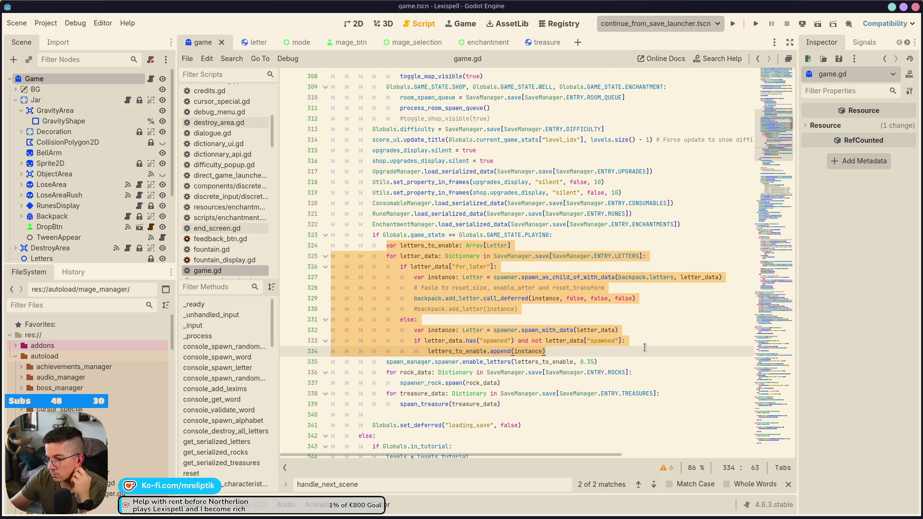
{"action": "left_click_drag", "start_coordinate": [645, 347], "coordinate": [664, 300]}
{"action": "right_click", "coordinate": [447, 278]}
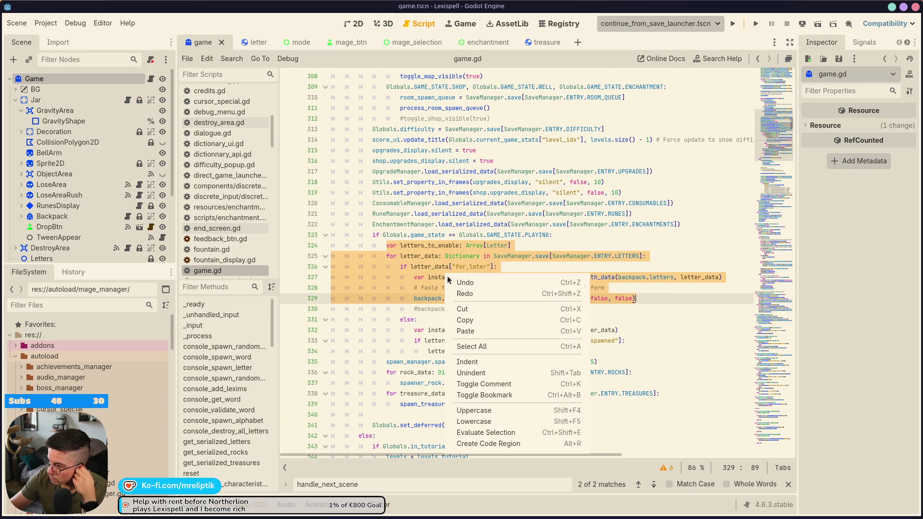
{"action": "left_click", "coordinate": [469, 320]}
{"action": "left_click", "coordinate": [376, 235]}
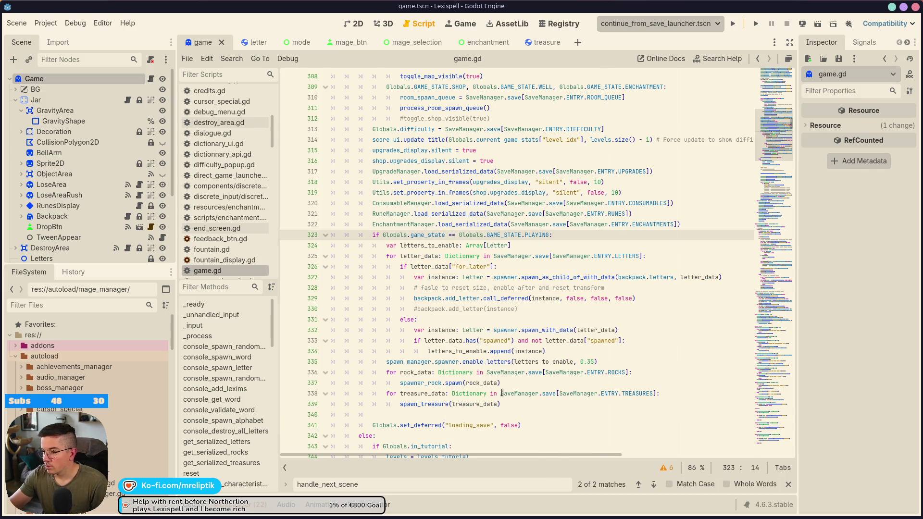
Add an else: branch below the treasures loop and paste the letter loop into it.
{"action": "left_click", "coordinate": [517, 413]}
{"action": "key", "text": "Return"}
{"action": "key", "text": "BackSpace"}
{"action": "type", "text": "else:"}
{"action": "key", "text": "Return"}
{"action": "key", "text": "ctrl+v"}
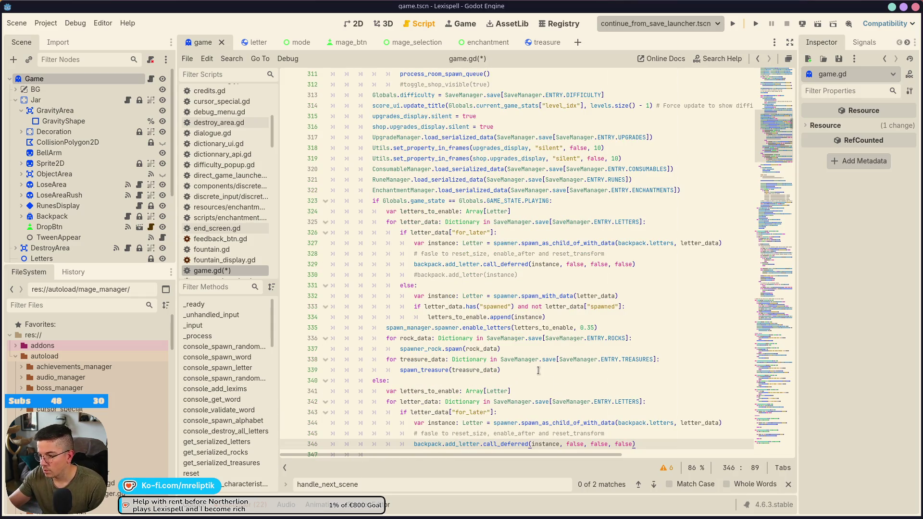
Add the comment '# We still need to spawn letters in the backpack if not actively playing'.
{"action": "left_click", "coordinate": [539, 370]}
{"action": "key", "text": "Return"}
{"action": "type", "text": "# "}
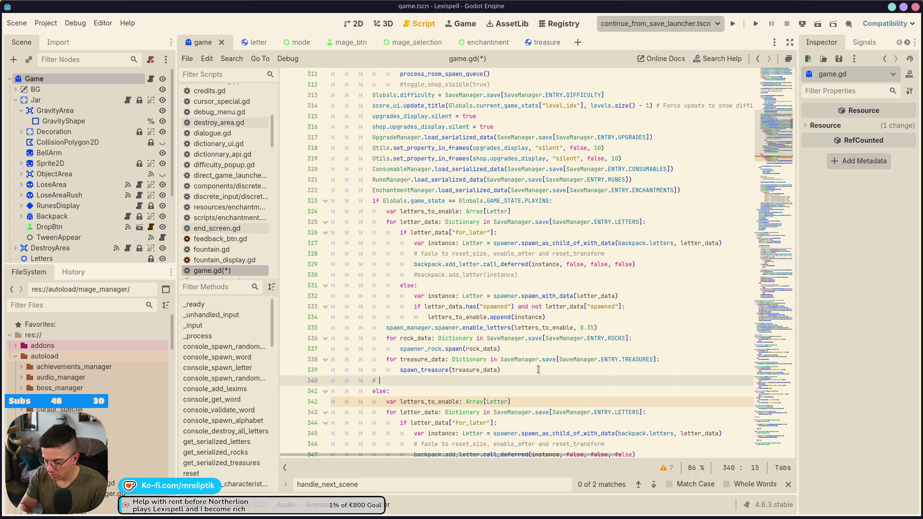
{"action": "type", "text": "We still need to s"}
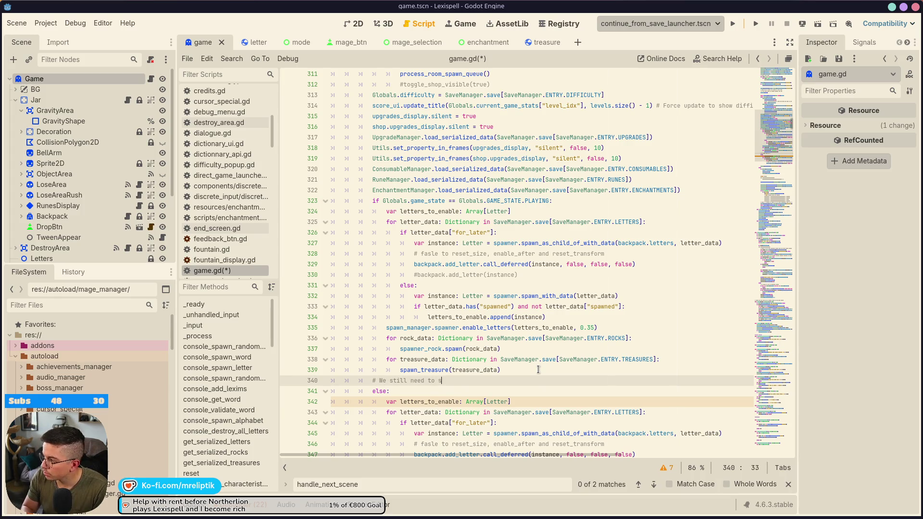
{"action": "type", "text": "pawn letters in the backpack if not actively playing"}
Delete the unneeded letters_to_enable line, save game.gd, and run from the save launcher.
{"action": "scroll", "coordinate": [539, 369], "scroll_direction": "down", "scroll_amount": 3}
{"action": "double_click", "coordinate": [429, 307]}
{"action": "key", "text": "ctrl+shift+k"}
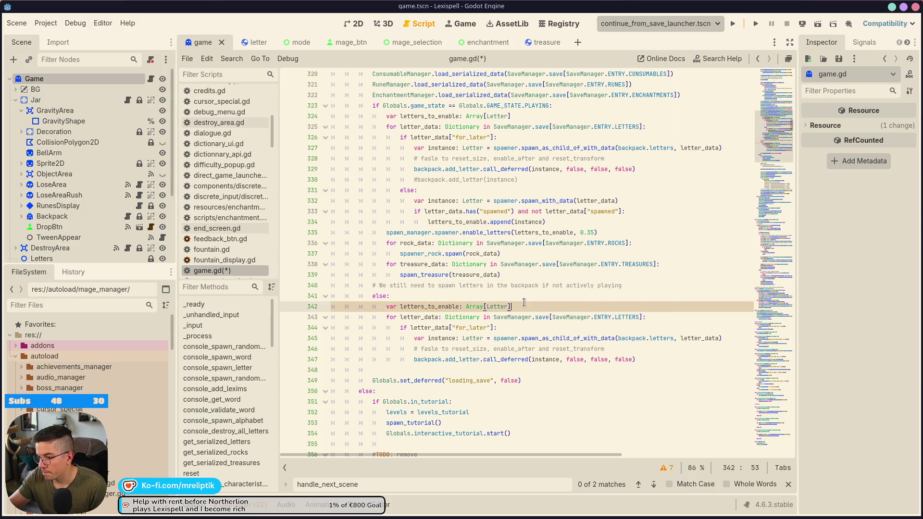
{"action": "key", "text": "ctrl+s"}
{"action": "left_click", "coordinate": [411, 318]}
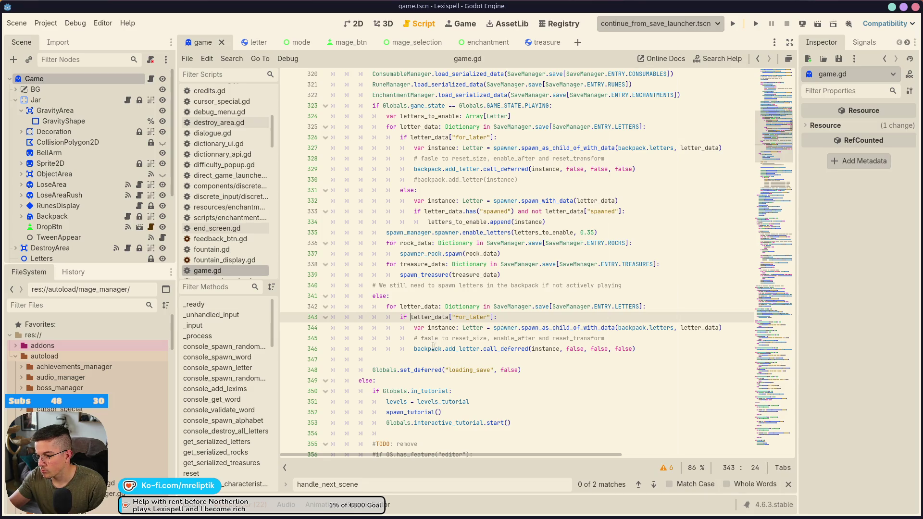
{"action": "left_click", "coordinate": [440, 364]}
{"action": "key", "text": "ctrl+s"}
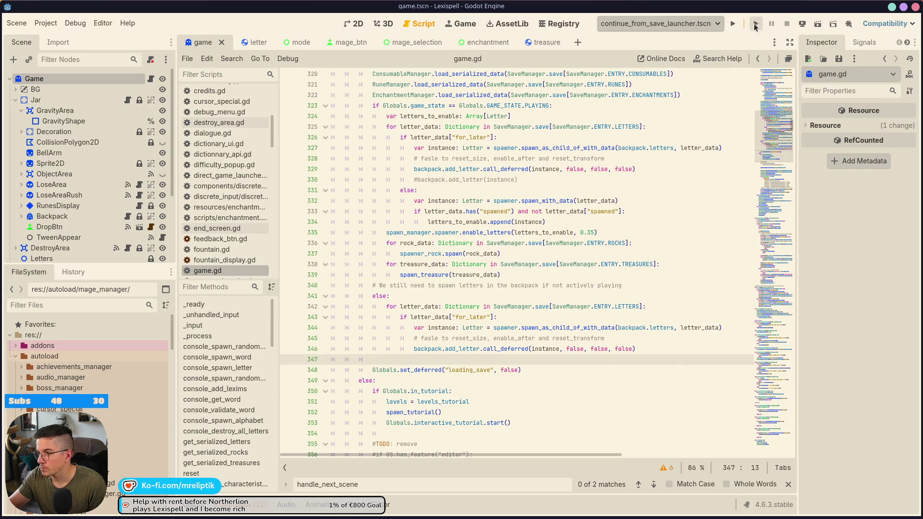
{"action": "left_click", "coordinate": [733, 23]}
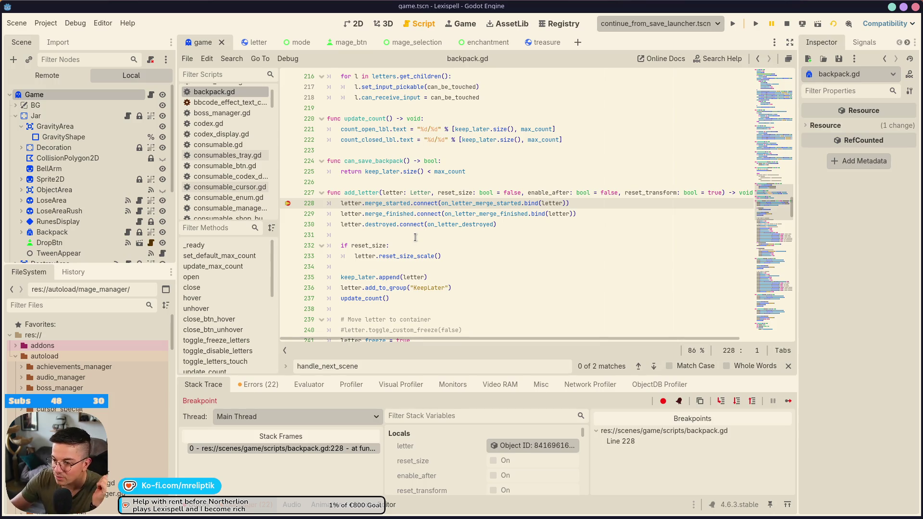
Clear the add_letter breakpoint in backpack.gd and resume the paused game.
{"action": "key", "text": "F12"}
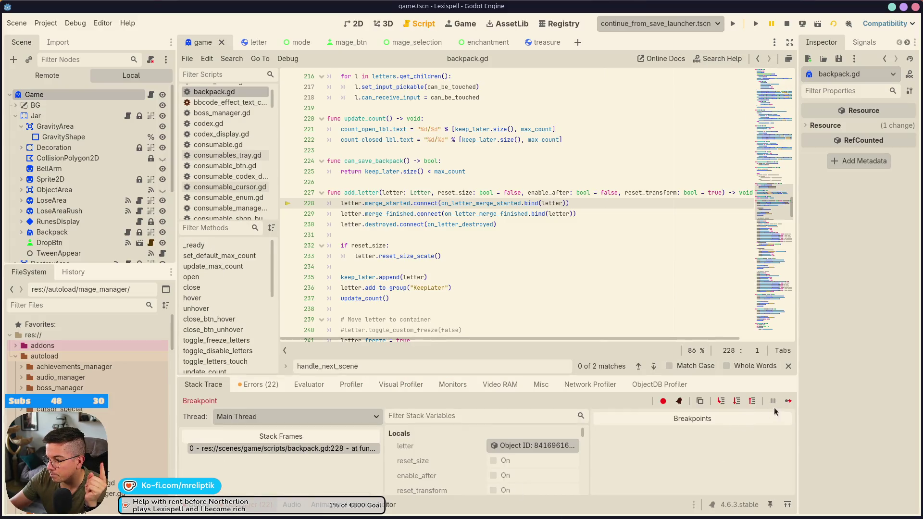
{"action": "left_click", "coordinate": [788, 401]}
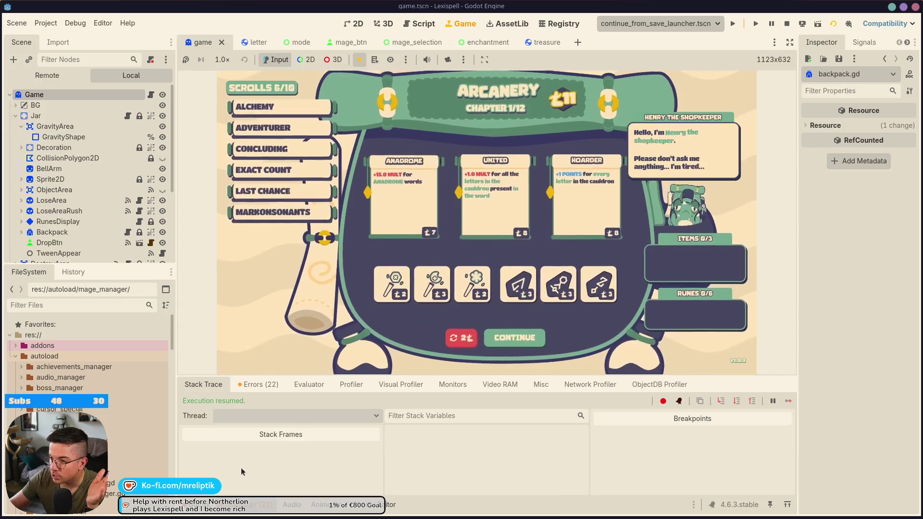
Leave the shop, check the saved letters in the chapter 2 backpack, then stop the game.
{"action": "left_click", "coordinate": [495, 337]}
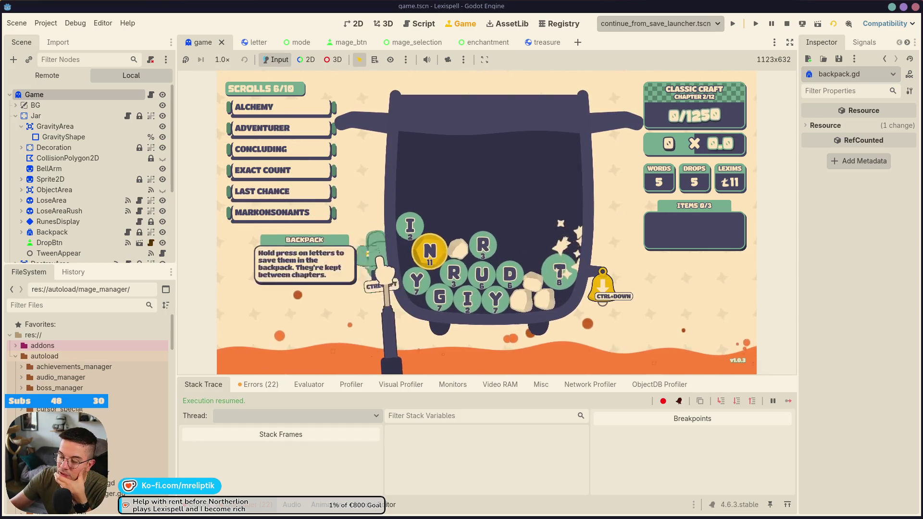
{"action": "left_click", "coordinate": [378, 259]}
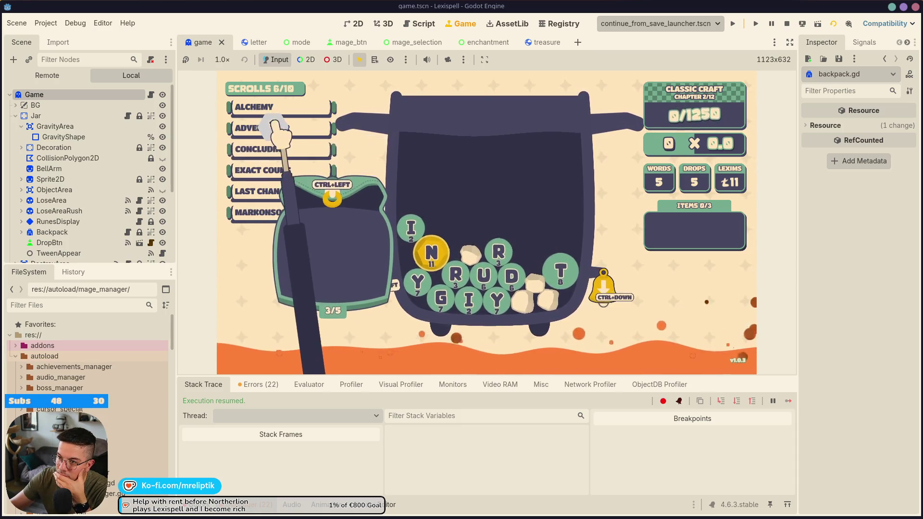
{"action": "mouse_move", "coordinate": [308, 188]}
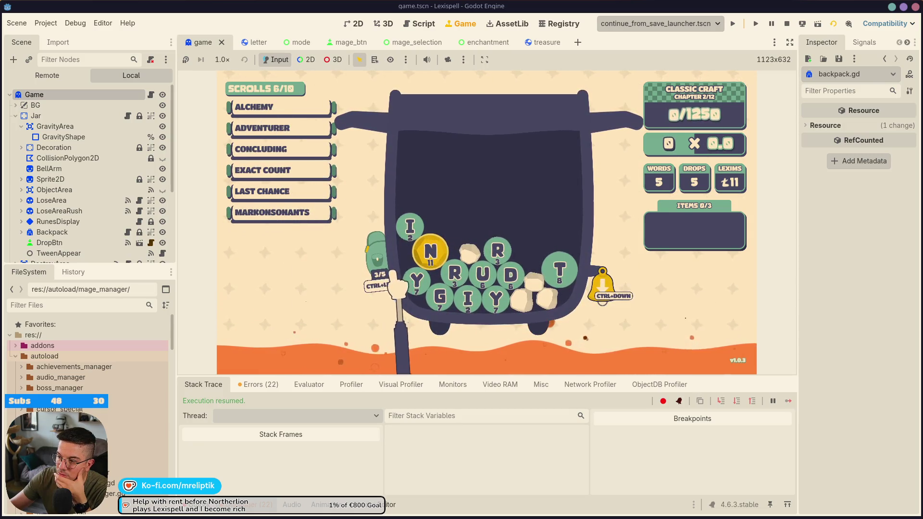
{"action": "left_click", "coordinate": [787, 24]}
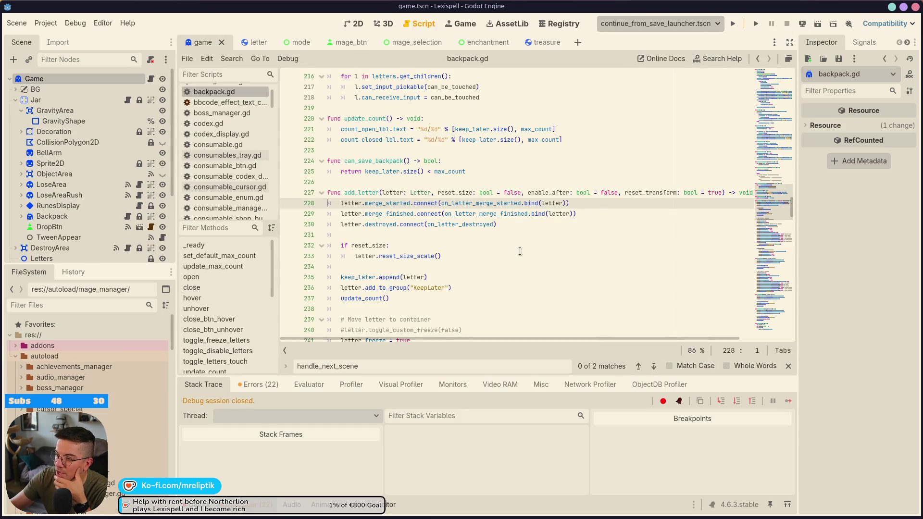
Launch from a launcher scene, start a new run with Triangus, and drop the first letters.
{"action": "left_click", "coordinate": [713, 26]}
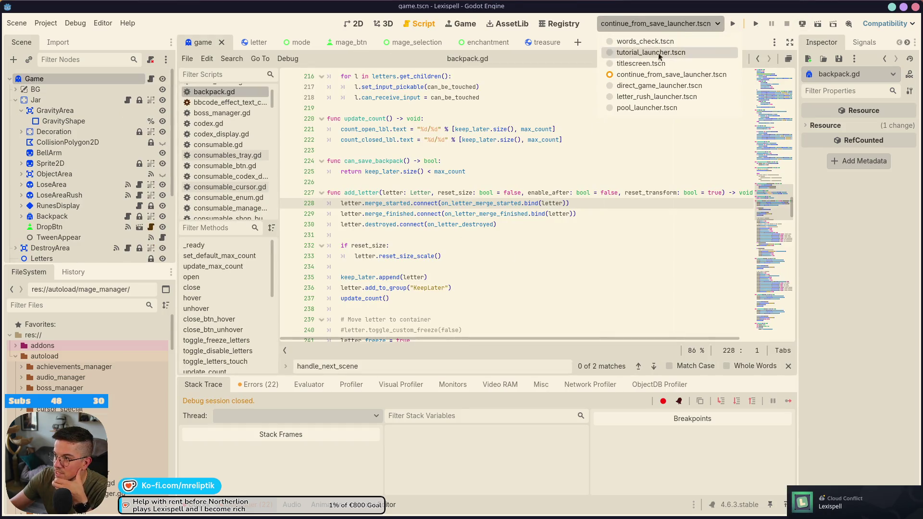
{"action": "left_click", "coordinate": [702, 53]}
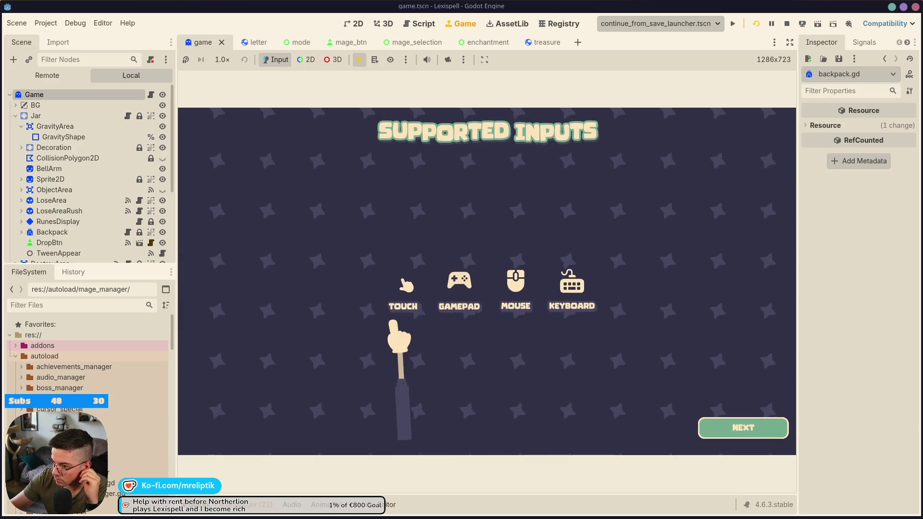
{"action": "left_click", "coordinate": [714, 423]}
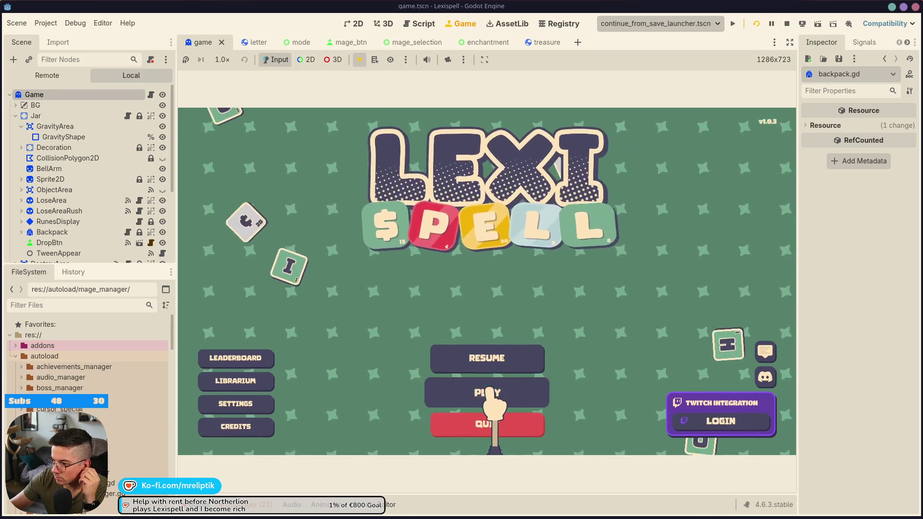
{"action": "left_click", "coordinate": [487, 392]}
{"action": "left_click", "coordinate": [548, 368]}
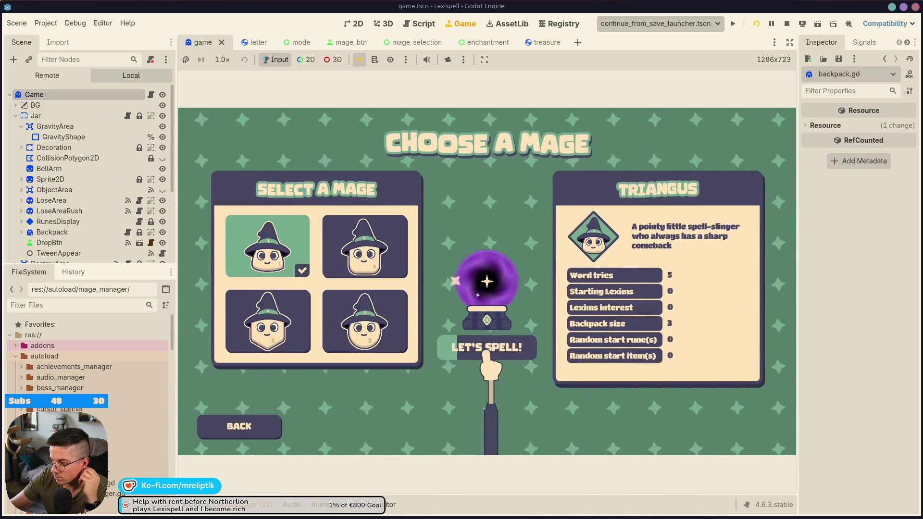
{"action": "left_click", "coordinate": [487, 346]}
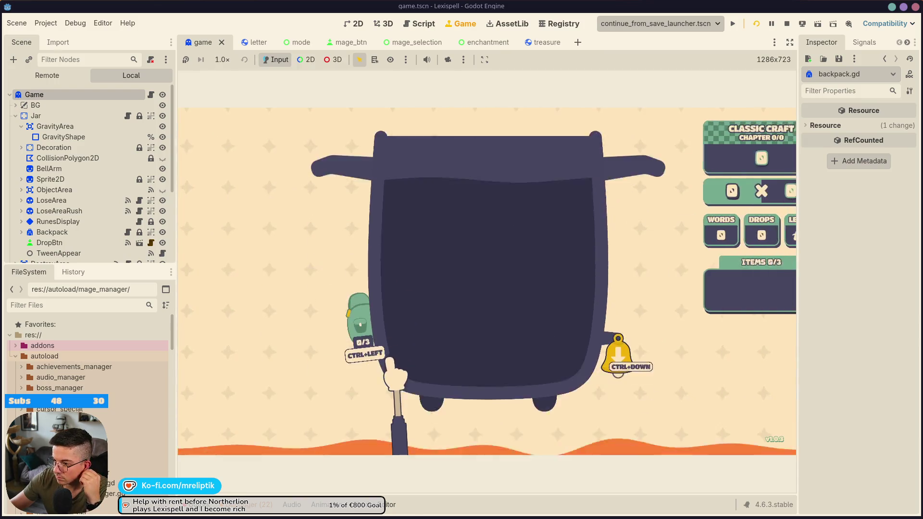
{"action": "left_click", "coordinate": [638, 357]}
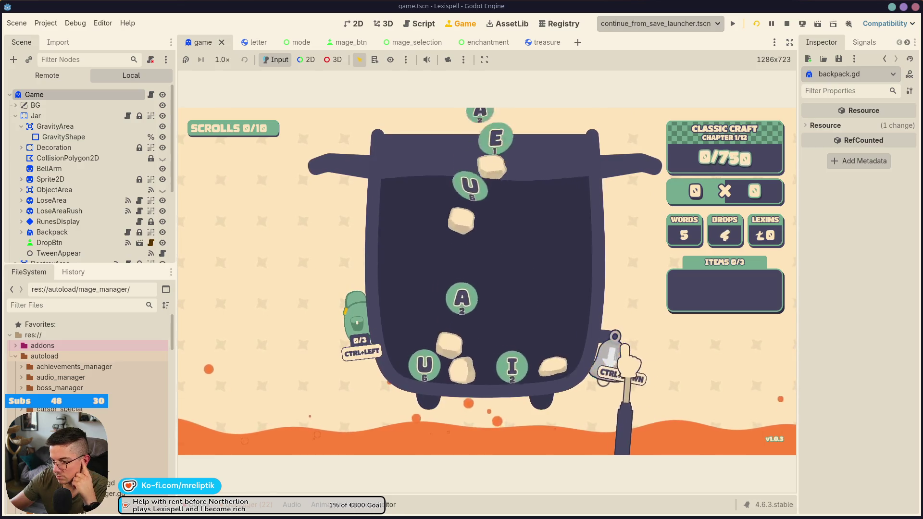
Store a rune in the backpack and take a region screenshot of the backpack.
{"action": "key", "text": "XF86AudioLowerVolume"}
{"action": "key", "text": "XF86AudioLowerVolume"}
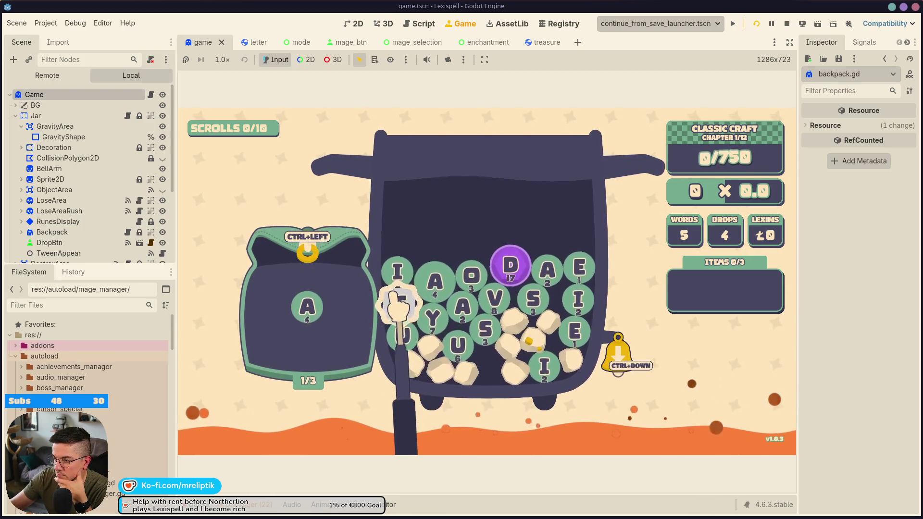
{"action": "left_click", "coordinate": [547, 297]}
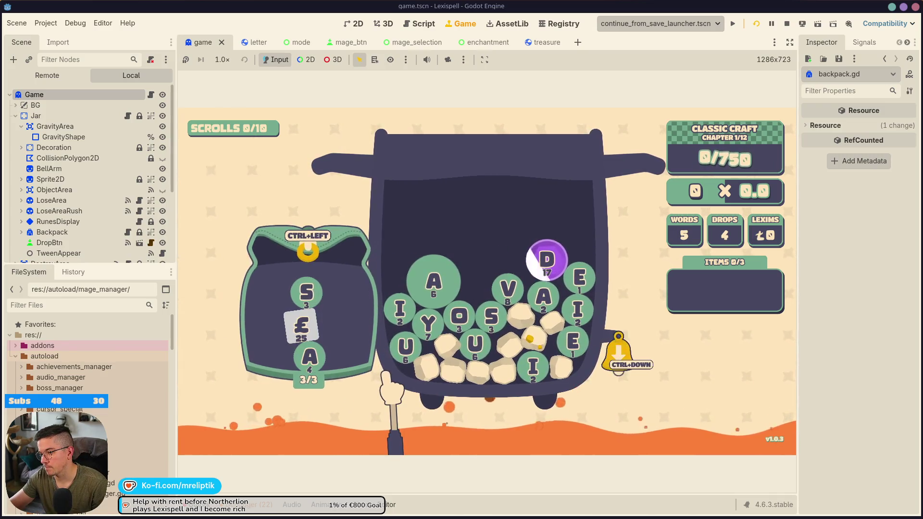
{"action": "key", "text": "super+shift+Print"}
{"action": "left_click_drag", "start_coordinate": [239, 277], "coordinate": [399, 397]}
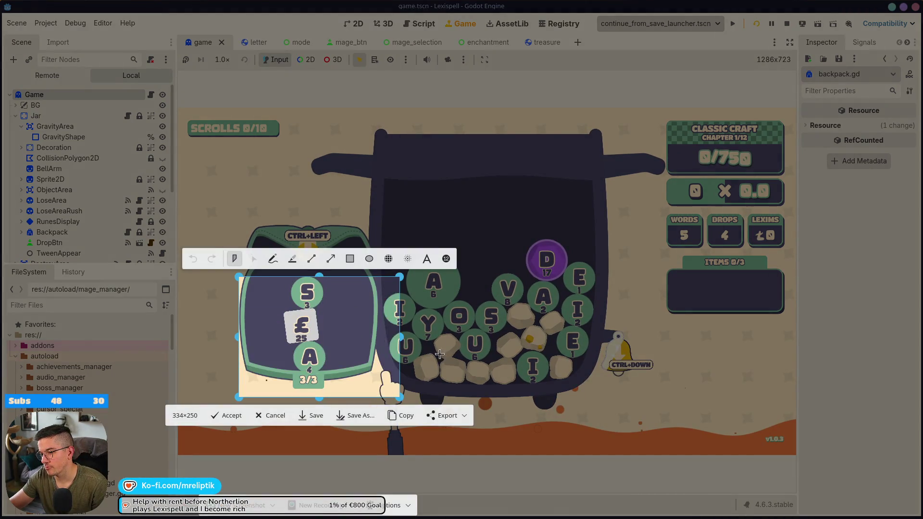
{"action": "key", "text": "Return"}
Pause the game and go home to the main menu with the run saved.
{"action": "key", "text": "Escape"}
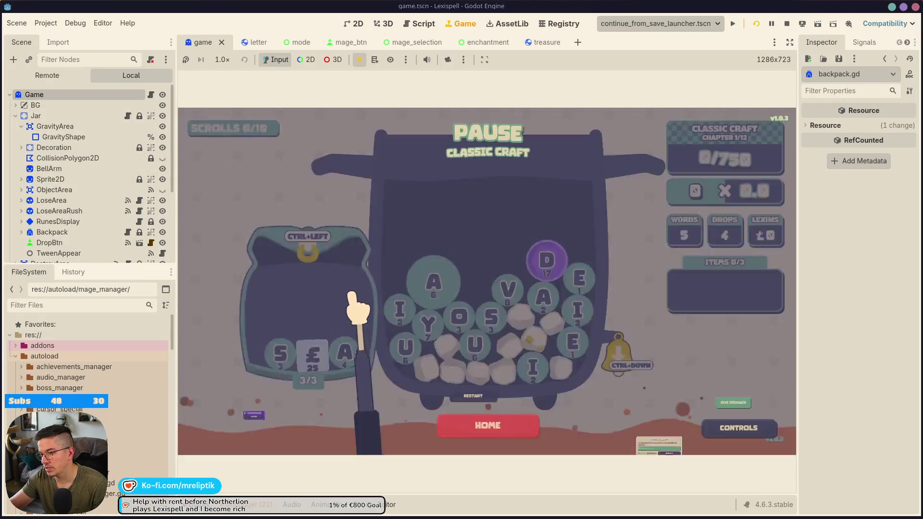
{"action": "left_click", "coordinate": [487, 423]}
{"action": "key", "text": "Escape"}
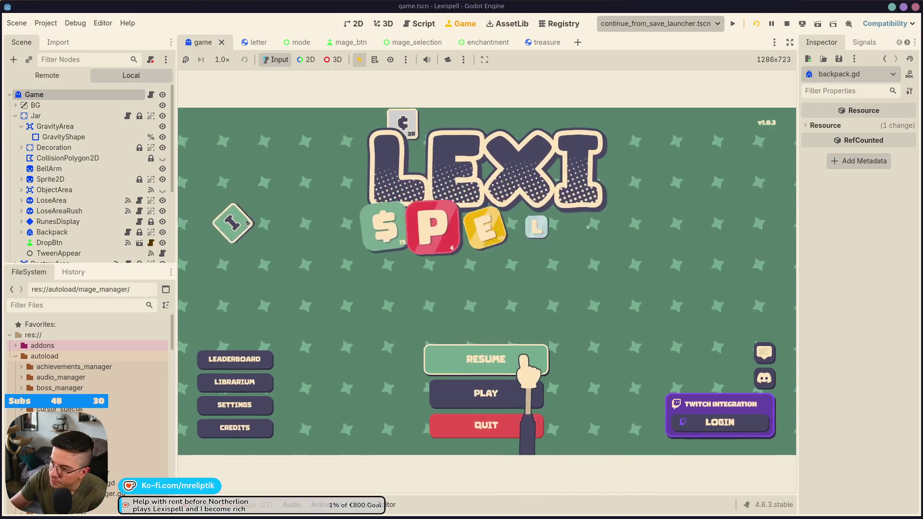
Resume the saved run and ring the bell to drop more letters.
{"action": "left_click", "coordinate": [530, 361]}
{"action": "left_click", "coordinate": [537, 351]}
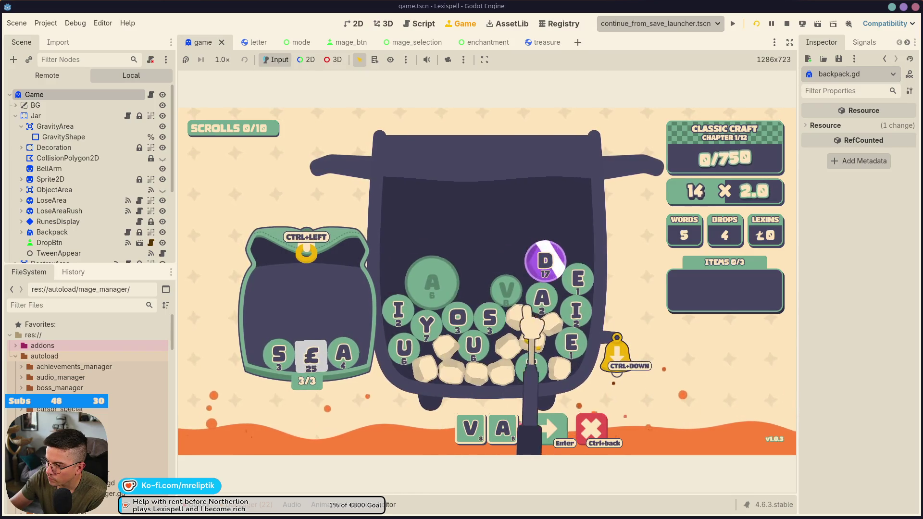
{"action": "left_click", "coordinate": [628, 348]}
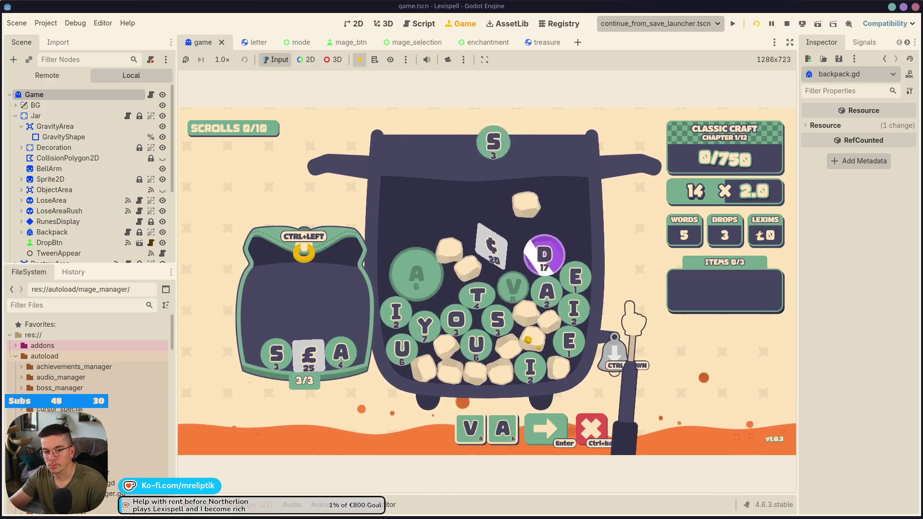
Add the UNUSUAL scroll to the run from the debug list.
{"action": "key", "text": "grave"}
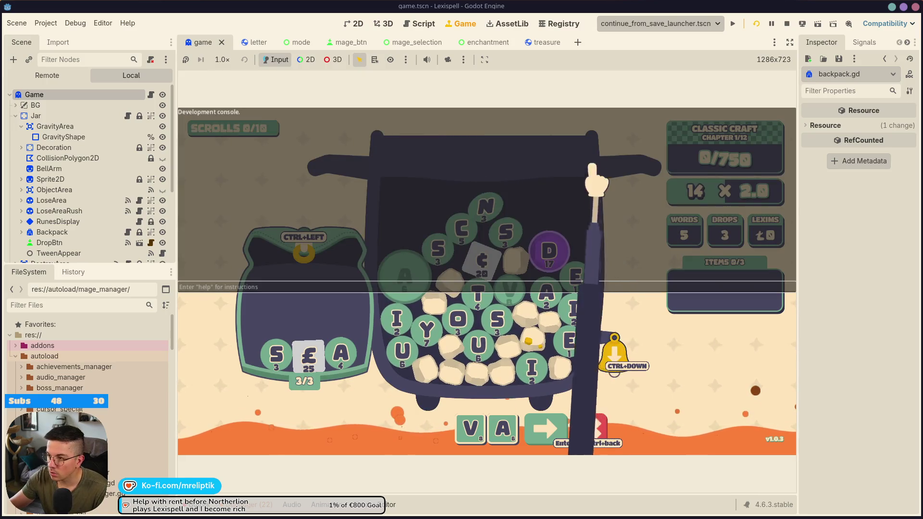
{"action": "key", "text": "grave"}
{"action": "key", "text": "F1"}
{"action": "scroll", "coordinate": [602, 301], "scroll_direction": "down", "scroll_amount": 5}
{"action": "scroll", "coordinate": [602, 295], "scroll_direction": "down", "scroll_amount": 15}
{"action": "scroll", "coordinate": [601, 286], "scroll_direction": "down", "scroll_amount": 15}
{"action": "scroll", "coordinate": [599, 312], "scroll_direction": "down", "scroll_amount": 15}
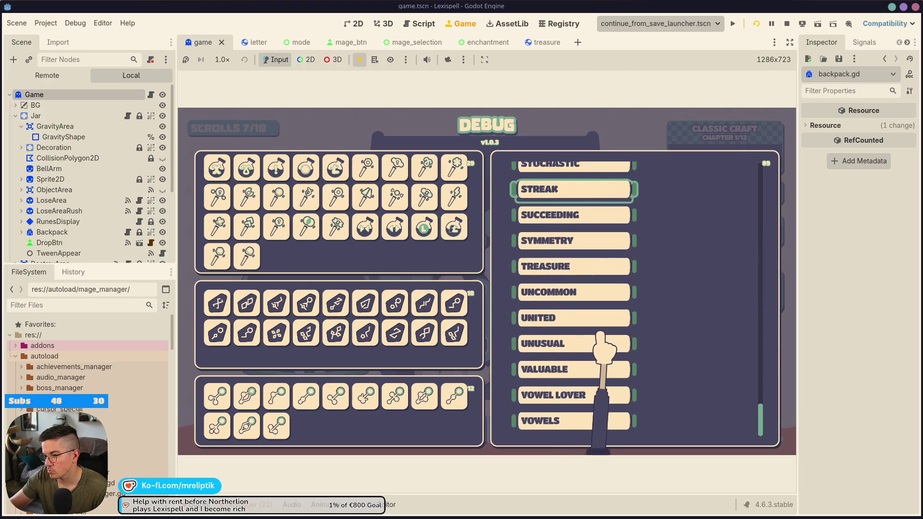
{"action": "left_click", "coordinate": [600, 343]}
Rerun the get_word 10 console command and return to play.
{"action": "key", "text": "grave"}
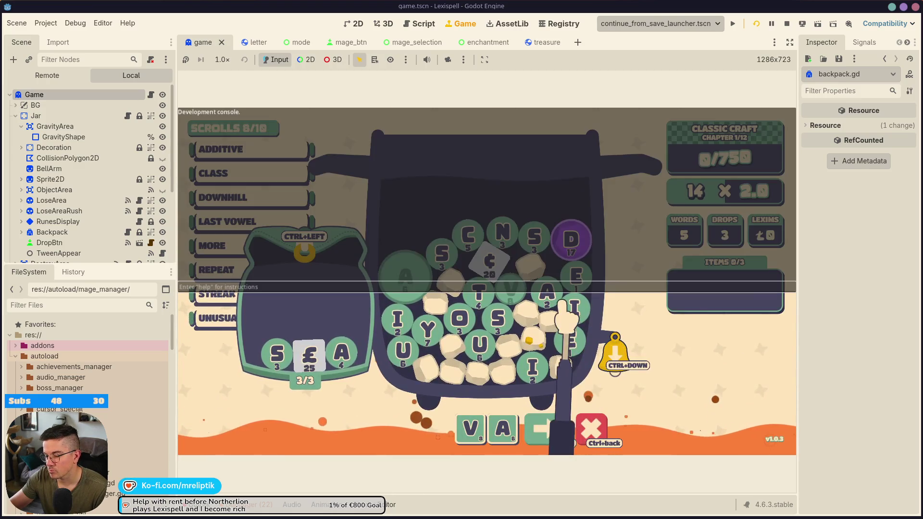
{"action": "type", "text": "get word 5"}
{"action": "key", "text": "grave"}
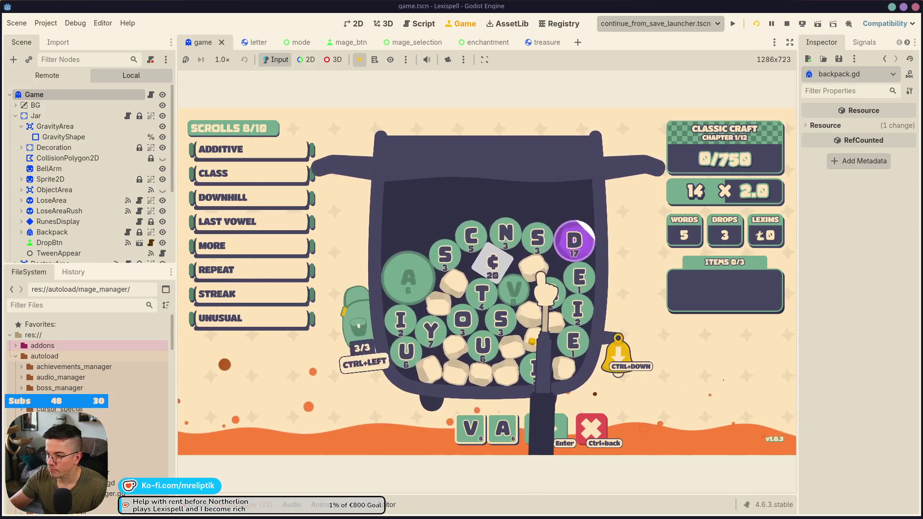
{"action": "key", "text": "grave"}
{"action": "key", "text": "Up"}
{"action": "key", "text": "Return"}
{"action": "key", "text": "grave"}
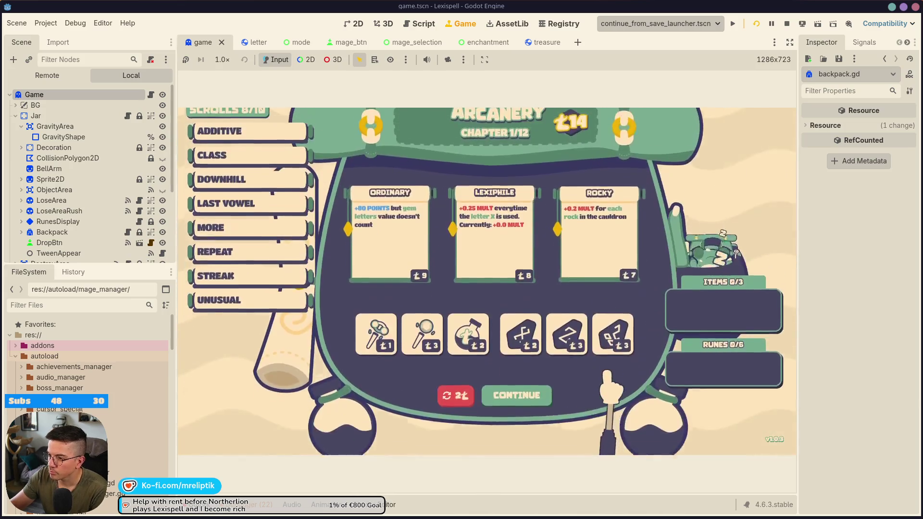
Go home from the shop with the run saved, then resume the run.
{"action": "key", "text": "Escape"}
{"action": "left_click", "coordinate": [486, 423]}
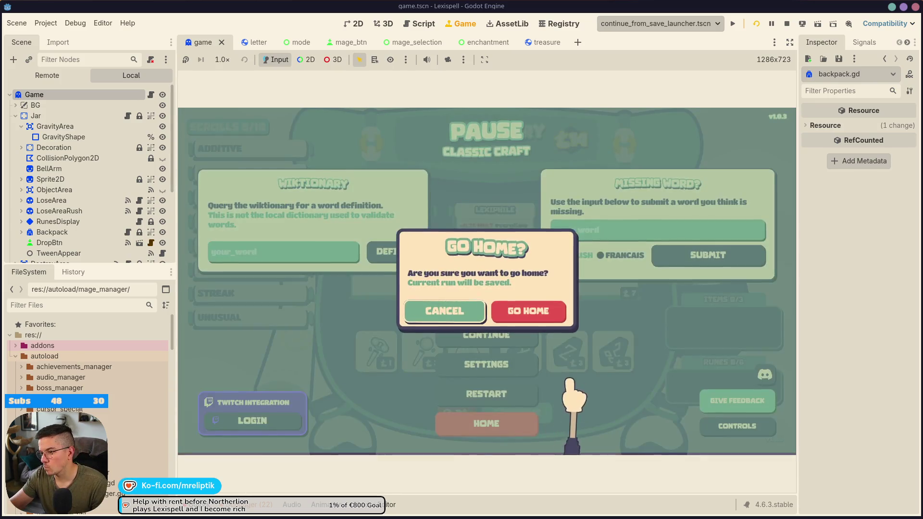
{"action": "key", "text": "Return"}
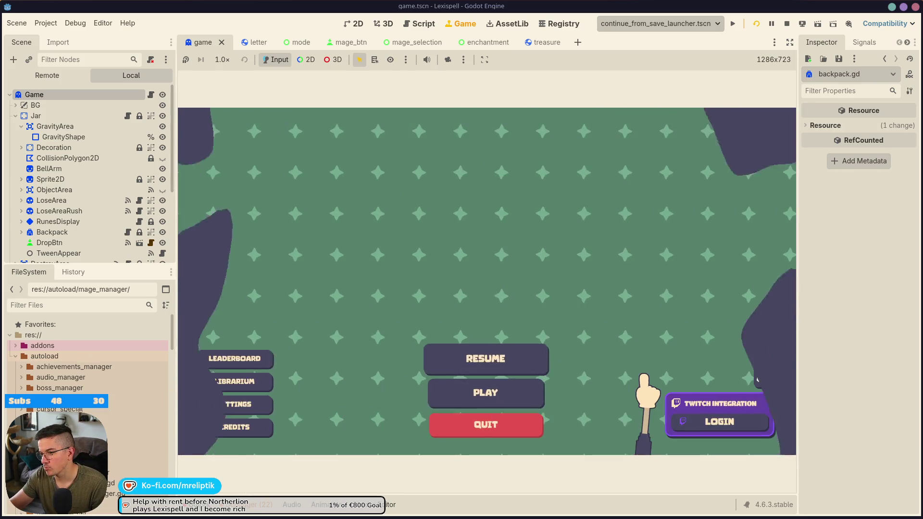
{"action": "left_click", "coordinate": [480, 359]}
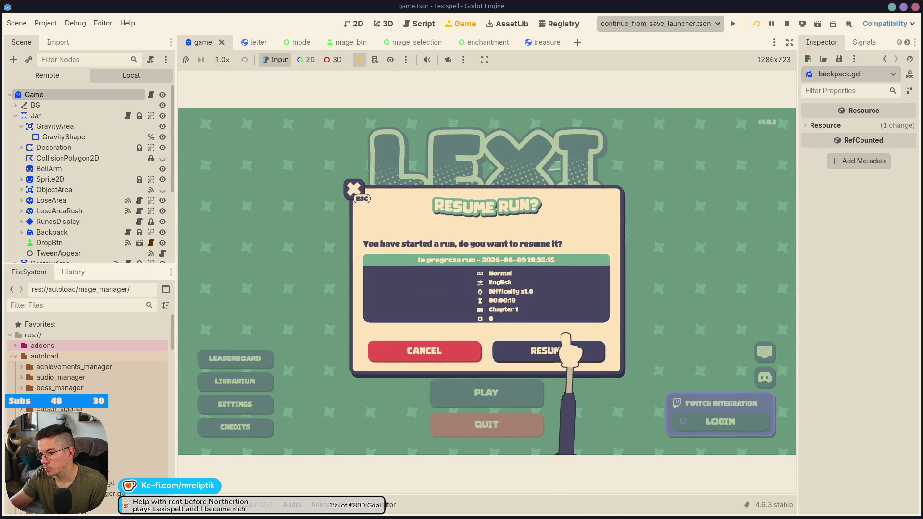
{"action": "left_click", "coordinate": [566, 336]}
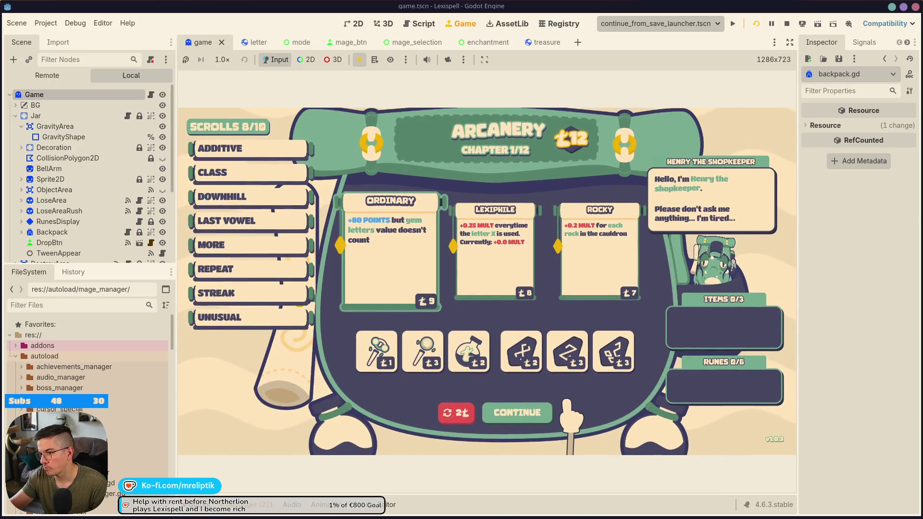
In the Remote tree expand Game and HUD, toggle Shop visibility off and on, then continue.
{"action": "scroll", "coordinate": [90, 218], "scroll_direction": "down", "scroll_amount": 5}
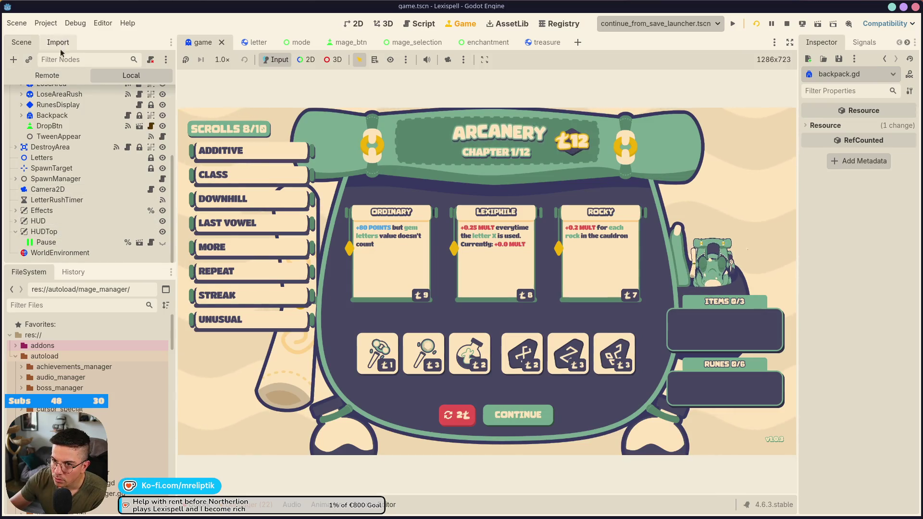
{"action": "left_click", "coordinate": [77, 76]}
{"action": "scroll", "coordinate": [30, 241], "scroll_direction": "down", "scroll_amount": 5}
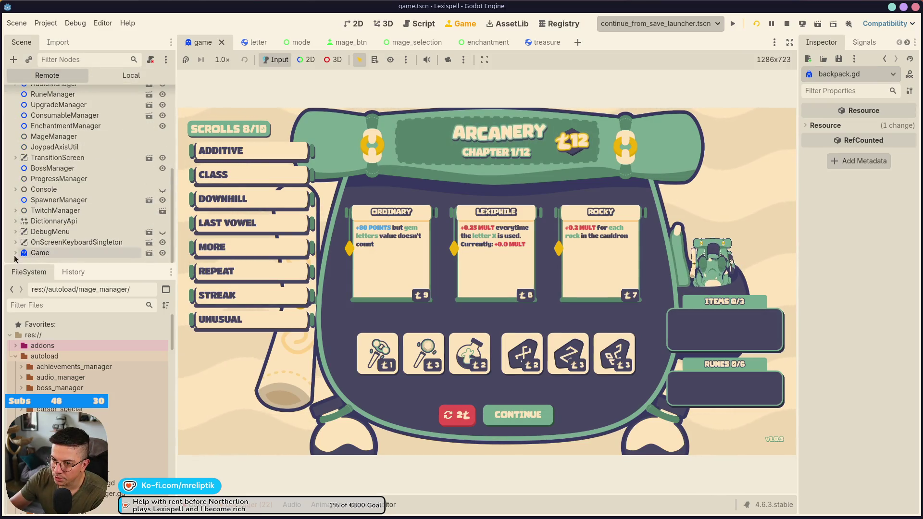
{"action": "left_click", "coordinate": [15, 253]}
{"action": "scroll", "coordinate": [29, 245], "scroll_direction": "down", "scroll_amount": 4}
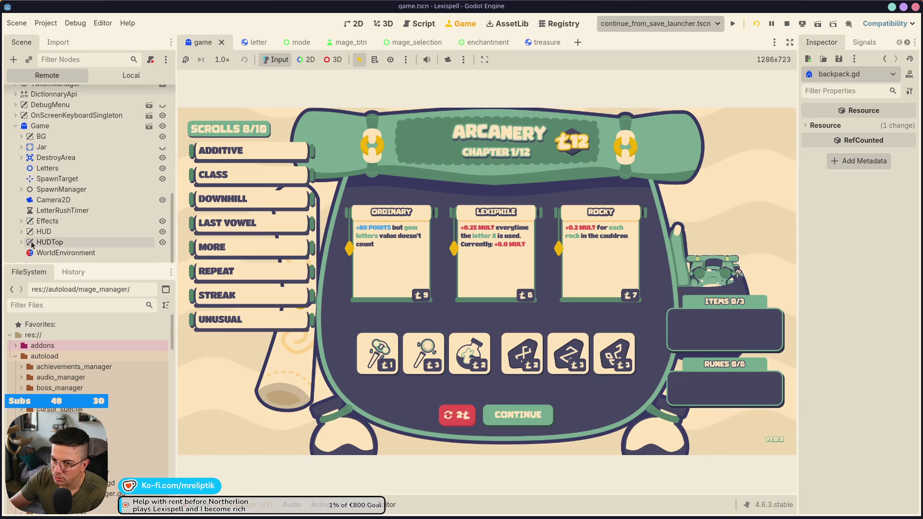
{"action": "left_click", "coordinate": [21, 232]}
{"action": "scroll", "coordinate": [29, 231], "scroll_direction": "down", "scroll_amount": 5}
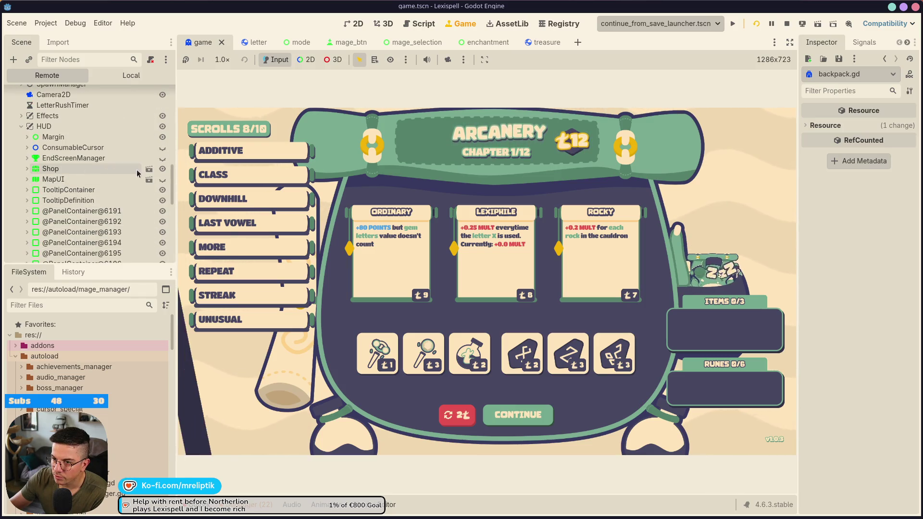
{"action": "left_click", "coordinate": [164, 169]}
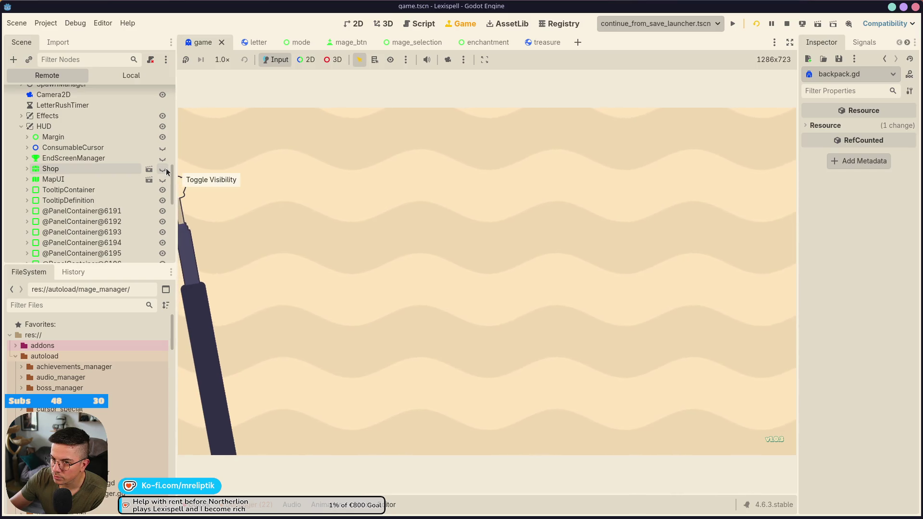
{"action": "left_click", "coordinate": [164, 169]}
{"action": "scroll", "coordinate": [72, 216], "scroll_direction": "down", "scroll_amount": 8}
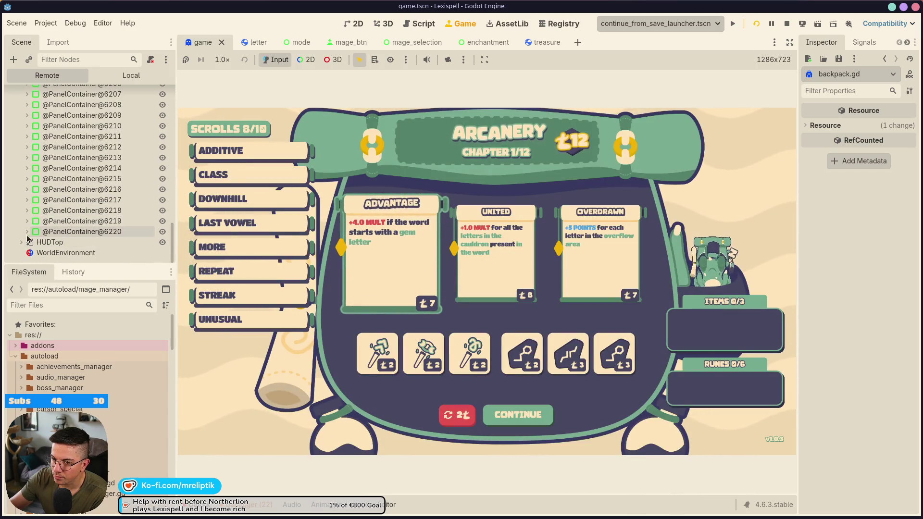
{"action": "scroll", "coordinate": [27, 234], "scroll_direction": "up", "scroll_amount": 10}
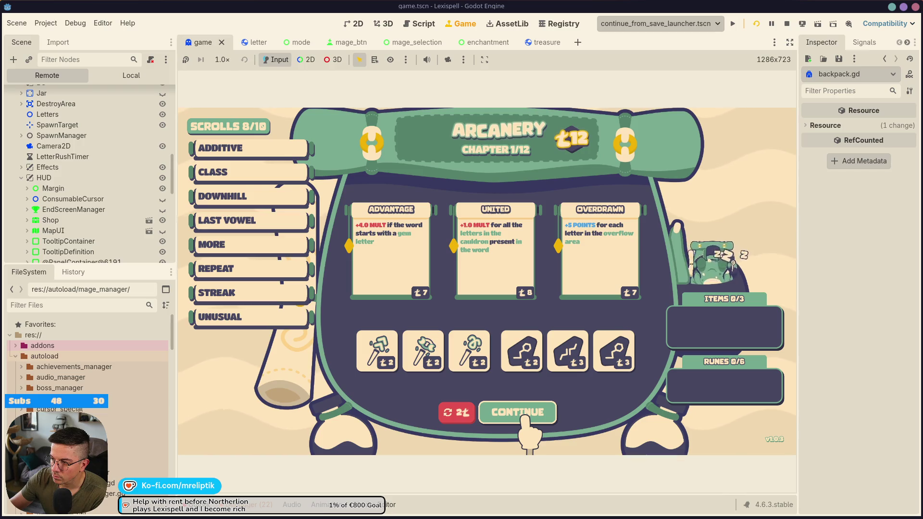
{"action": "left_click", "coordinate": [523, 417]}
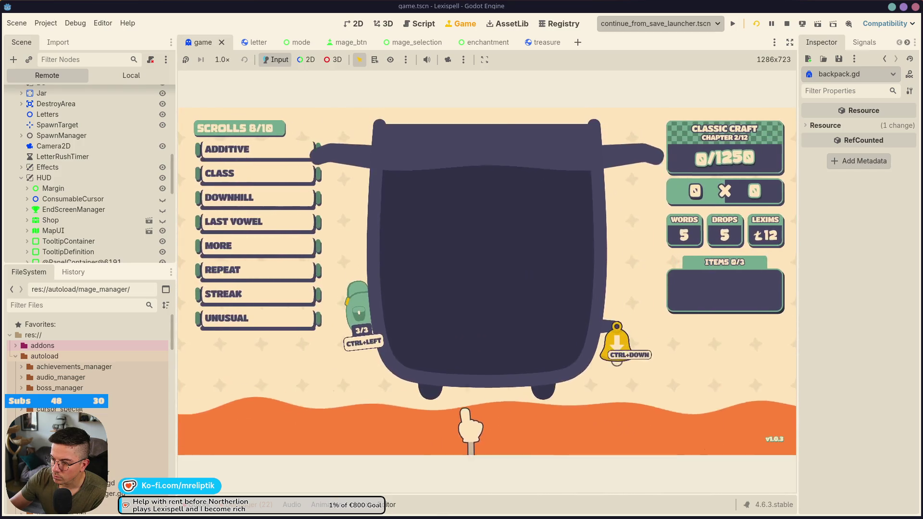
Open the chapter 2 backpack, then collapse it beside the jar.
{"action": "left_click", "coordinate": [358, 327]}
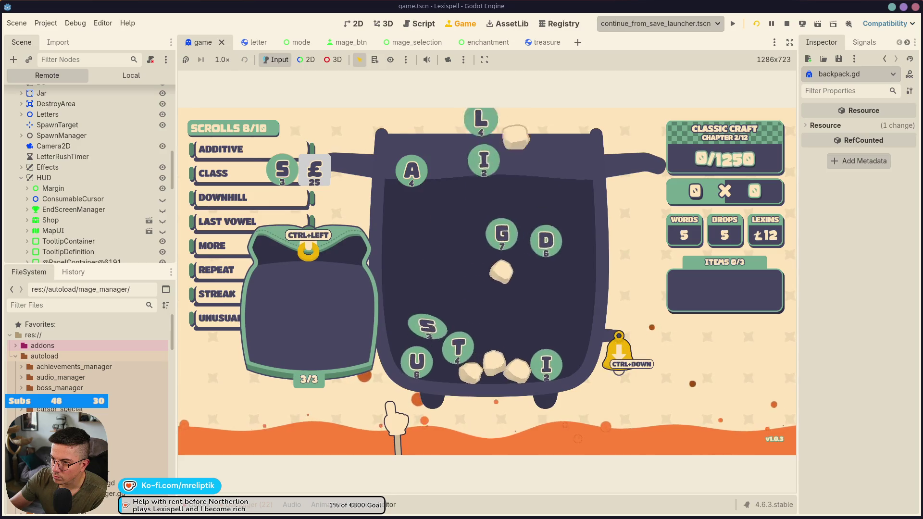
{"action": "left_click", "coordinate": [319, 255]}
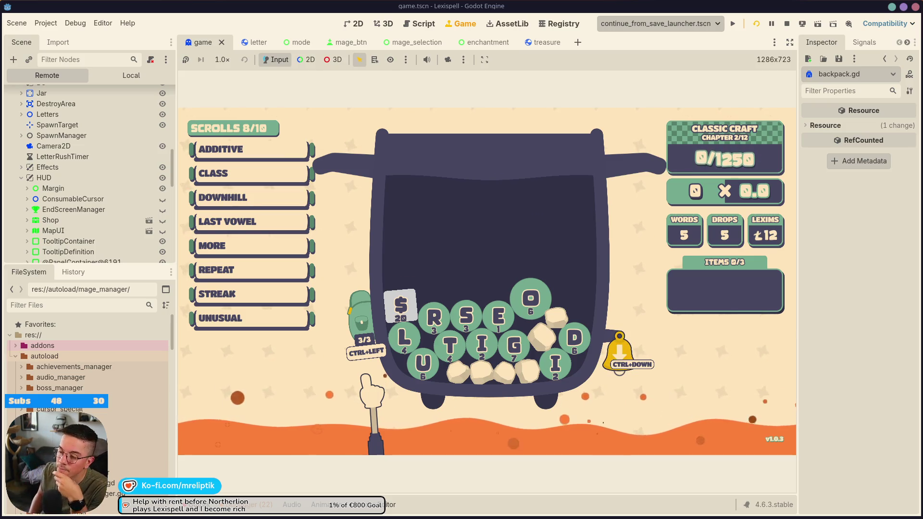
Open the backpack to inspect the stored S and £ letters, then close it.
{"action": "left_click", "coordinate": [346, 321]}
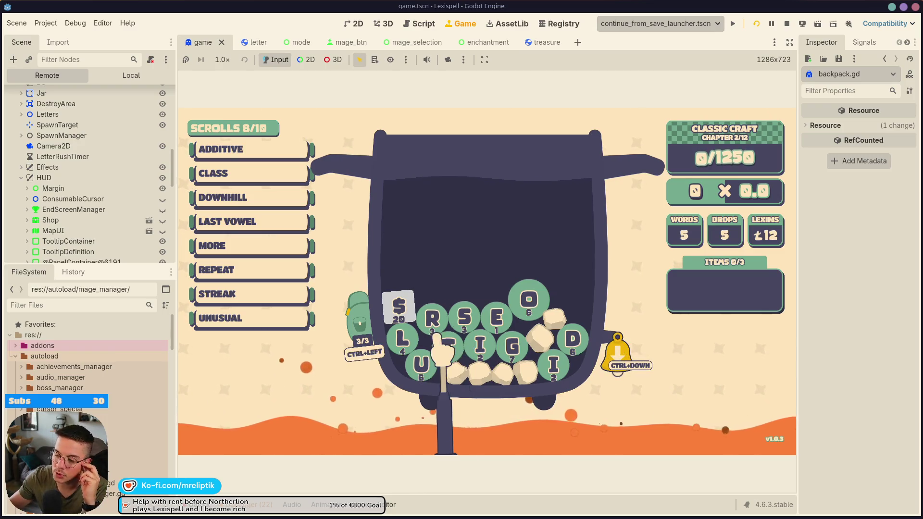
{"action": "mouse_move", "coordinate": [361, 332]}
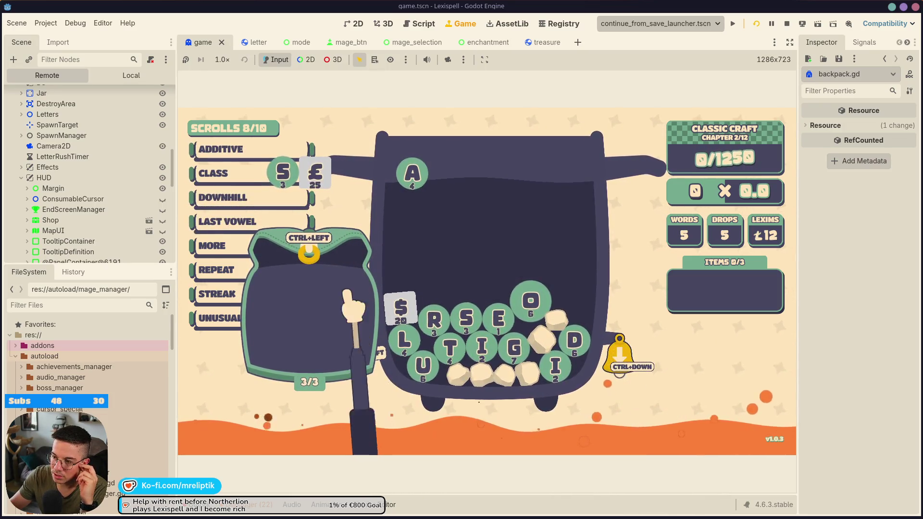
{"action": "left_click", "coordinate": [315, 251]}
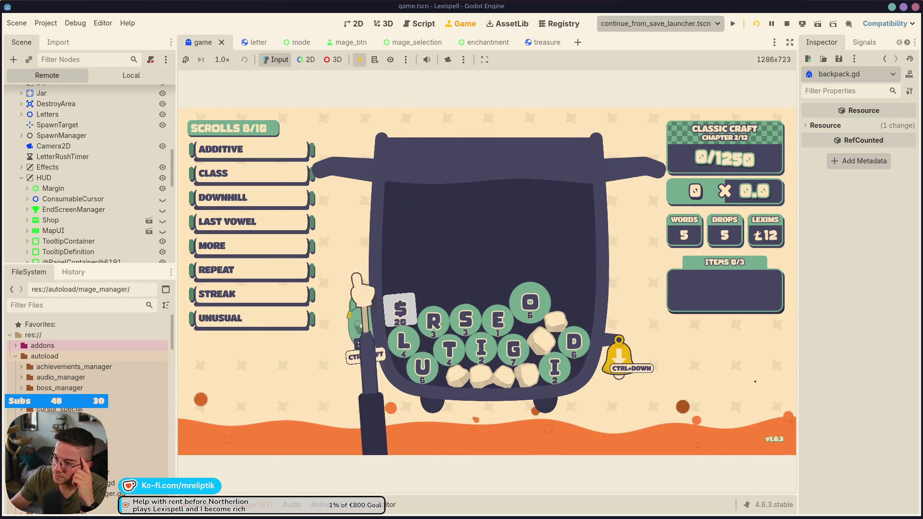
Pick and drop the $ 20 tile, reopening the backpack, then switch to the 2D editor.
{"action": "left_click", "coordinate": [393, 311]}
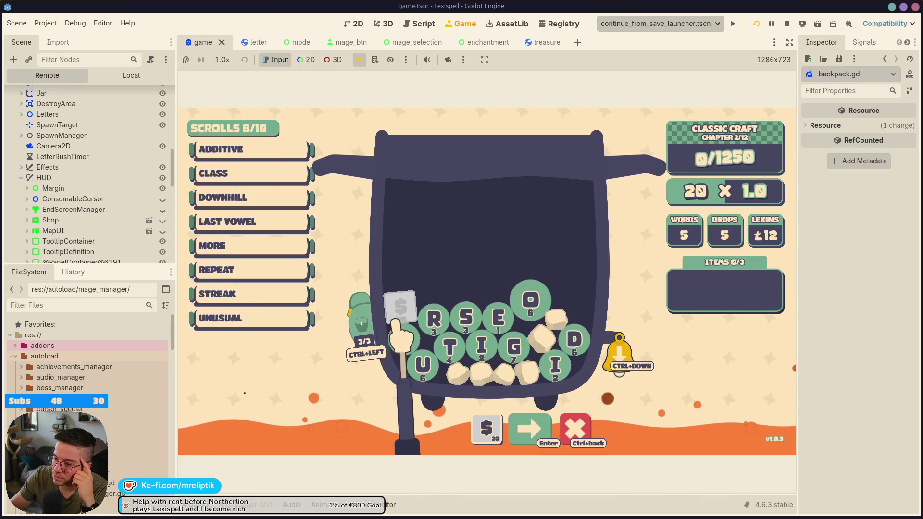
{"action": "left_click", "coordinate": [370, 322]}
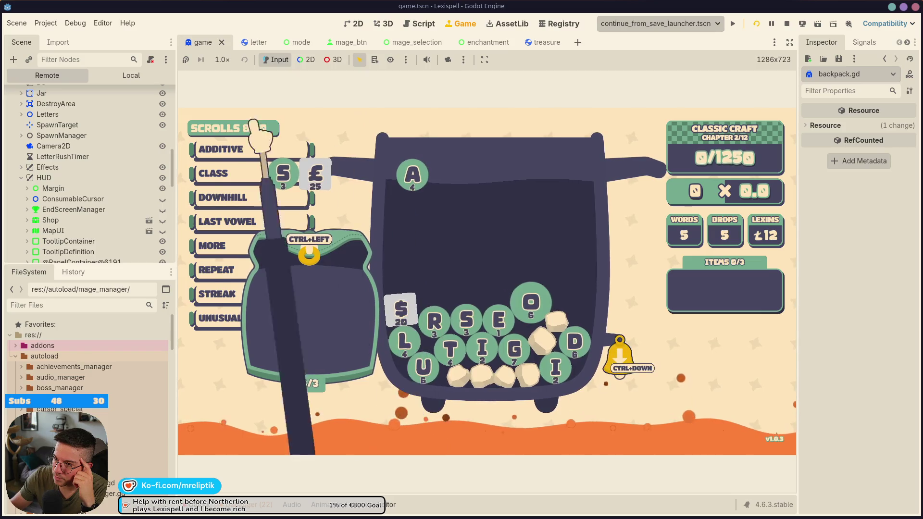
{"action": "left_click", "coordinate": [357, 25]}
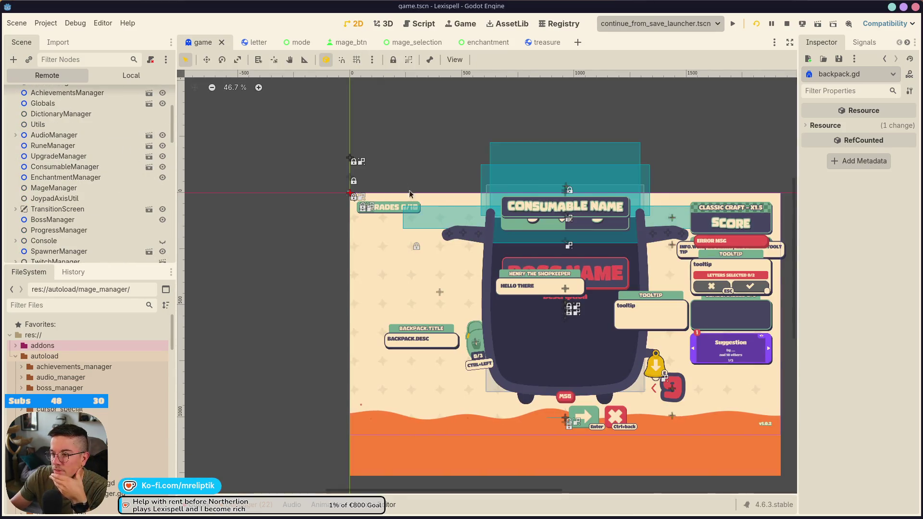
In the Local tree, filter for 'back', expand the Backpack node, and clear the filter.
{"action": "scroll", "coordinate": [596, 317], "scroll_direction": "up", "scroll_amount": 3}
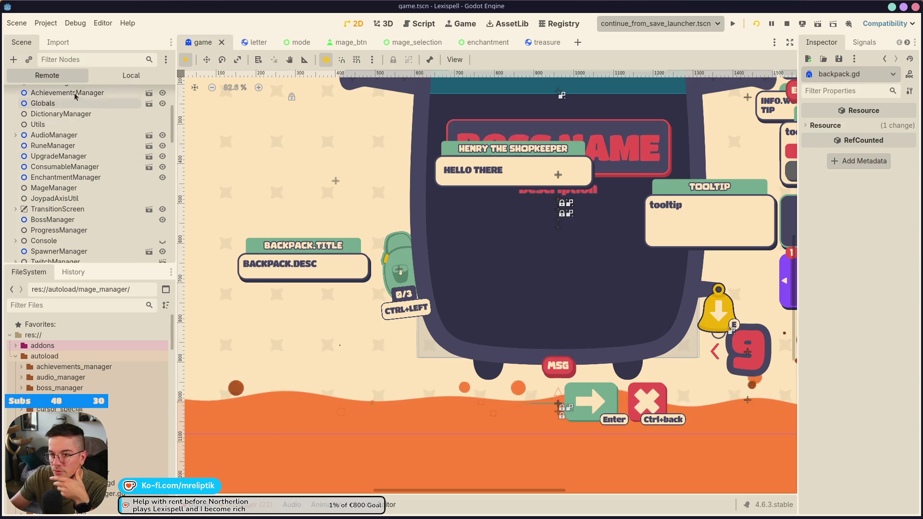
{"action": "left_click", "coordinate": [131, 76]}
{"action": "type", "text": "back"}
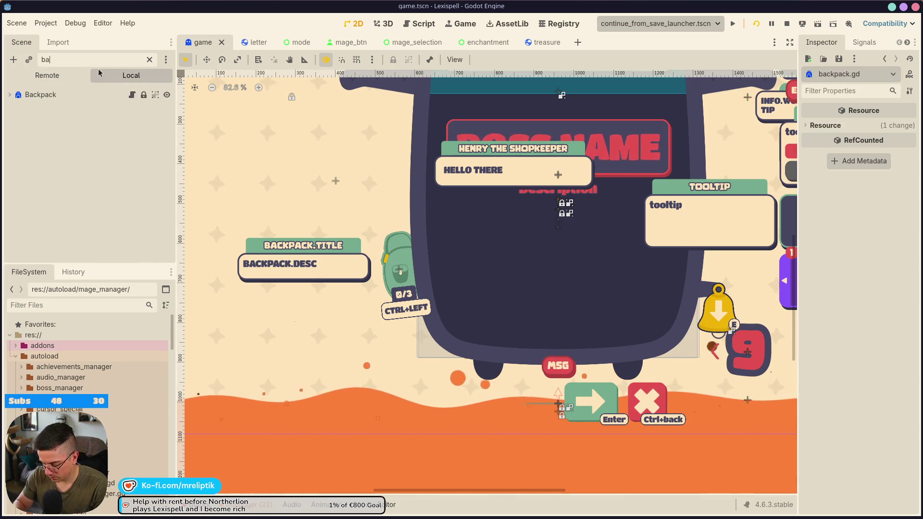
{"action": "left_click", "coordinate": [40, 94]}
{"action": "left_click", "coordinate": [9, 95]}
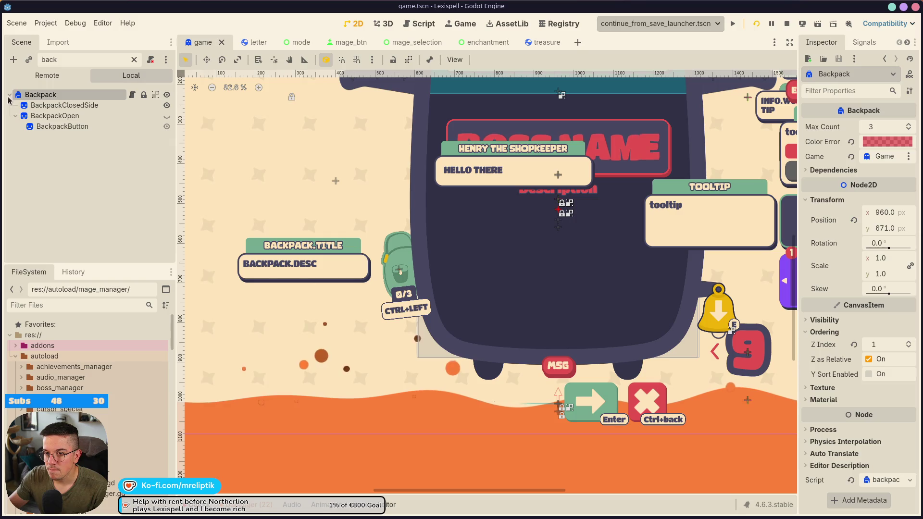
{"action": "left_click", "coordinate": [134, 59]}
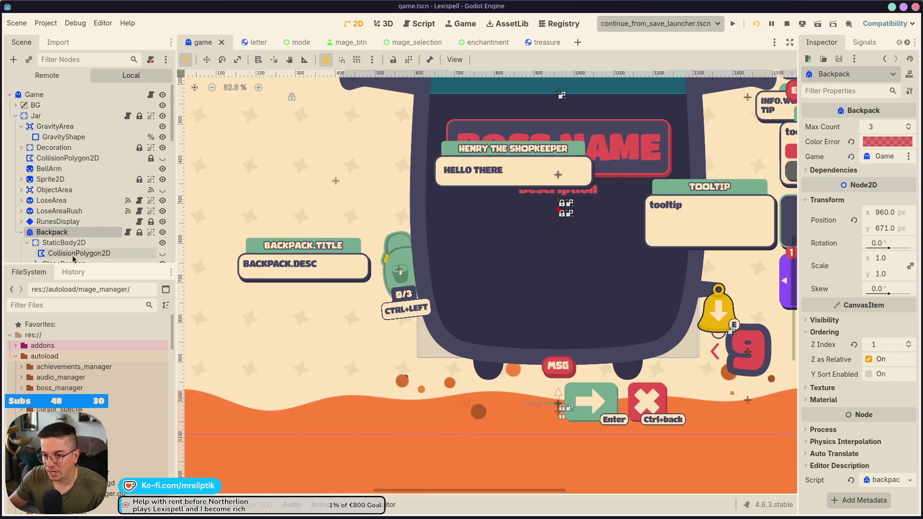
Make the Backpack's CollisionPolygon2D visible and return to the running game view.
{"action": "scroll", "coordinate": [144, 193], "scroll_direction": "down", "scroll_amount": 3}
{"action": "left_click", "coordinate": [163, 212]}
{"action": "scroll", "coordinate": [378, 129], "scroll_direction": "down", "scroll_amount": 3}
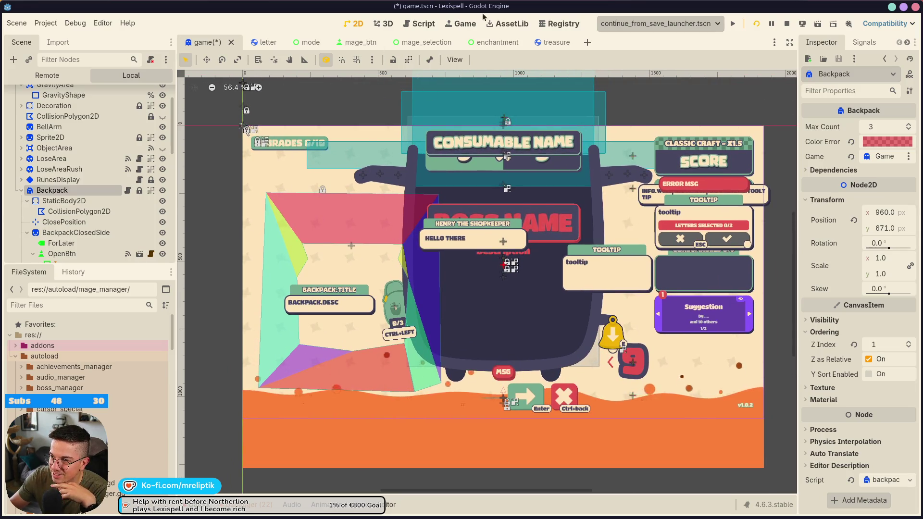
{"action": "key", "text": "F5"}
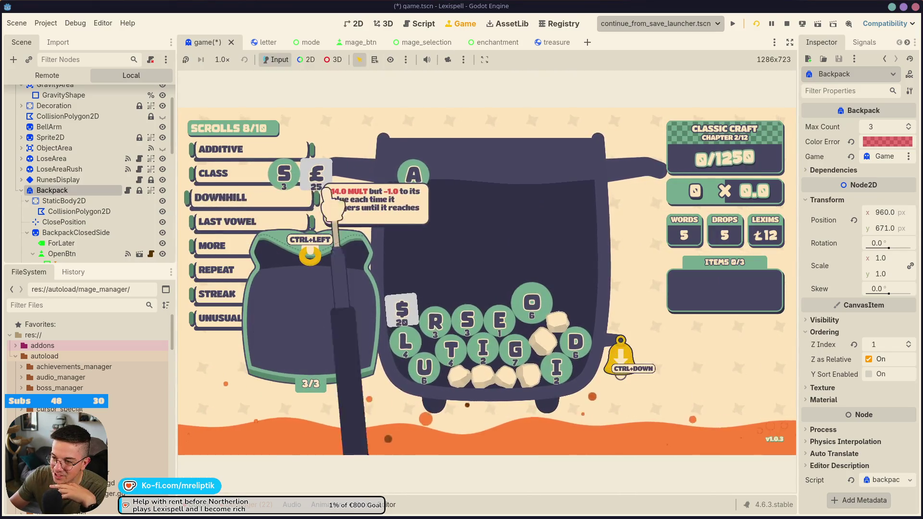
{"action": "key", "text": "F8"}
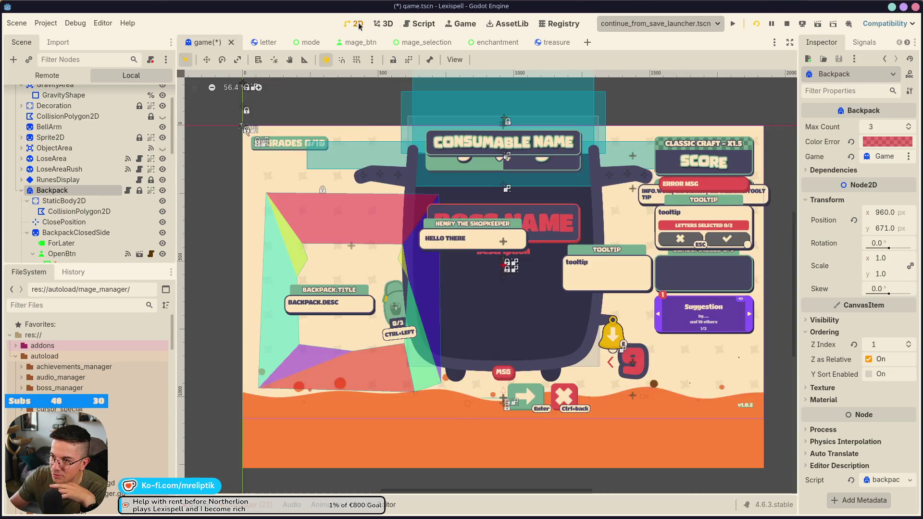
{"action": "key", "text": "F5"}
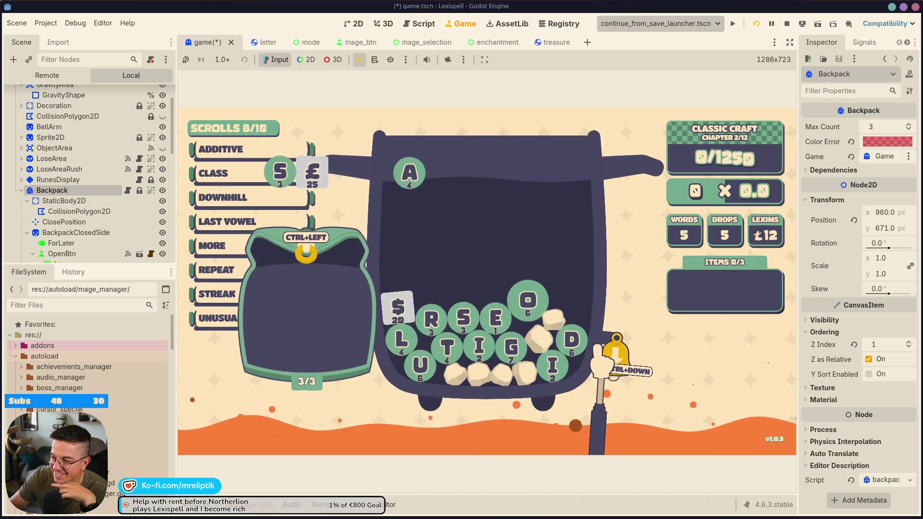
Ring the bell three times to drop letters and rocks, close the item bag, and save game.tscn.
{"action": "left_click", "coordinate": [625, 365]}
{"action": "left_click", "coordinate": [636, 374]}
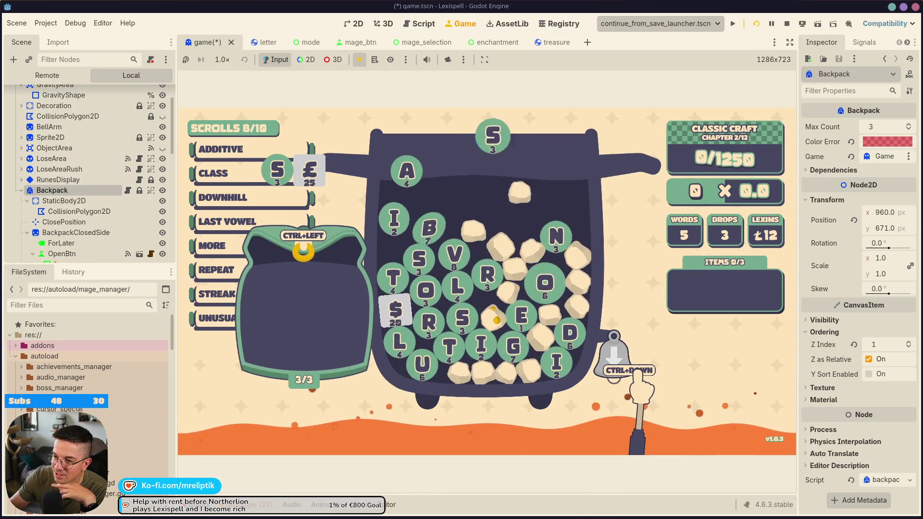
{"action": "left_click", "coordinate": [639, 378]}
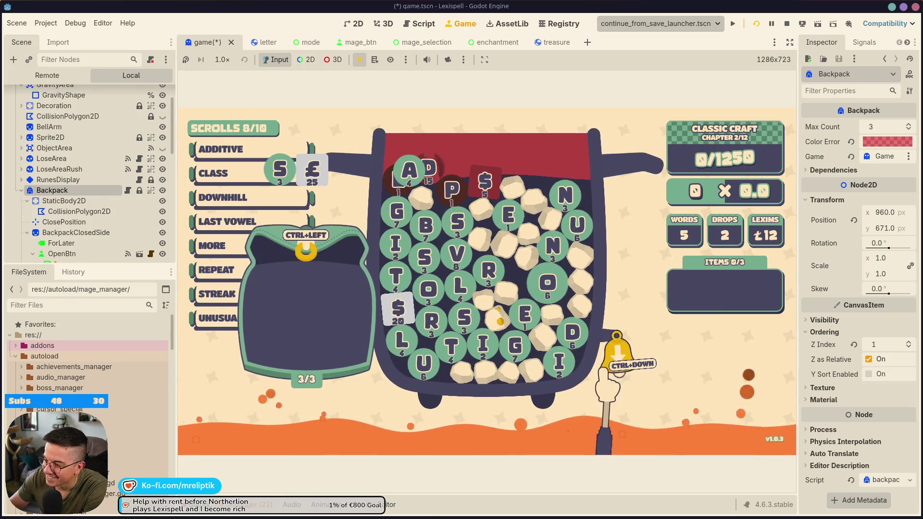
{"action": "key", "text": "ctrl+Left"}
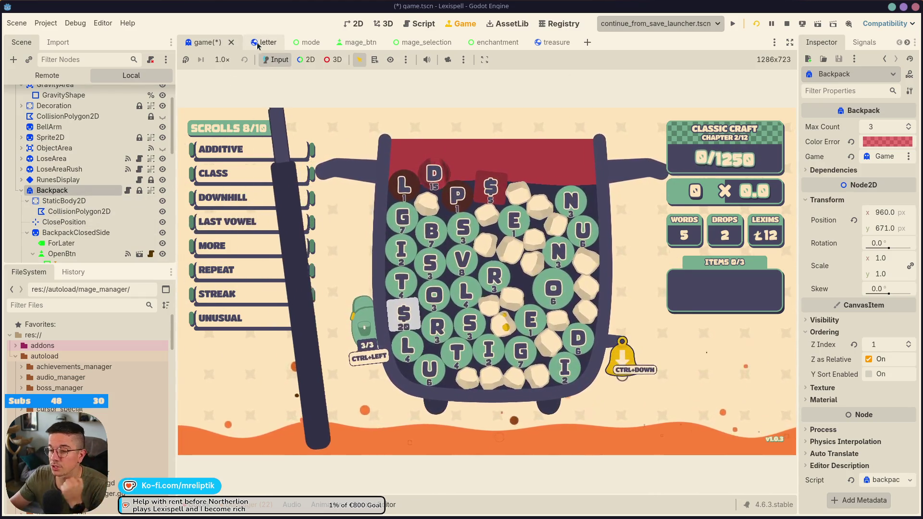
{"action": "key", "text": "ctrl+s"}
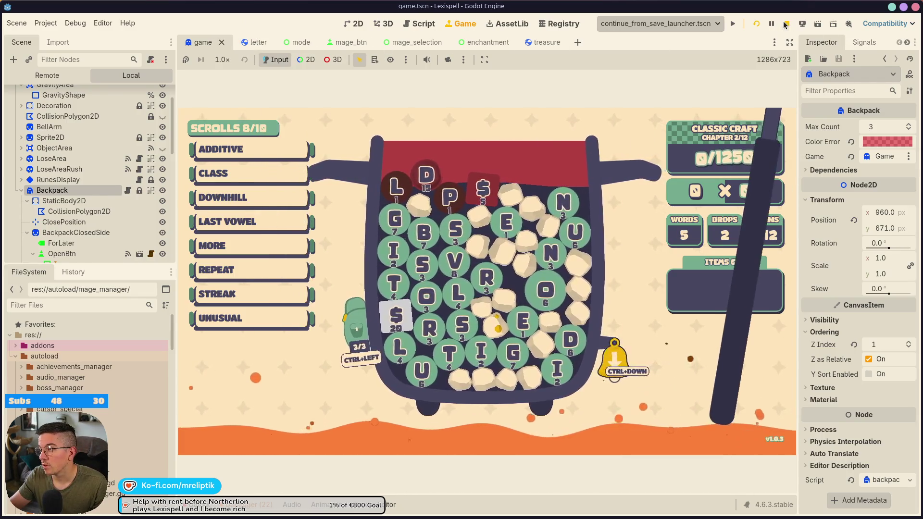
Stop the game, open the Letter node's letter.gd, and set a breakpoint on line 391.
{"action": "key", "text": "F8"}
{"action": "left_click", "coordinate": [258, 45]}
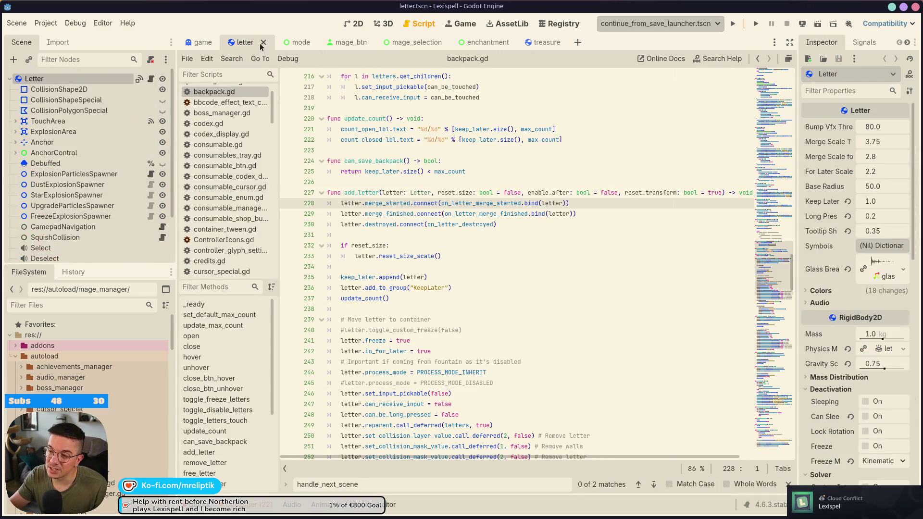
{"action": "left_click", "coordinate": [151, 79]}
{"action": "left_click", "coordinate": [492, 256]}
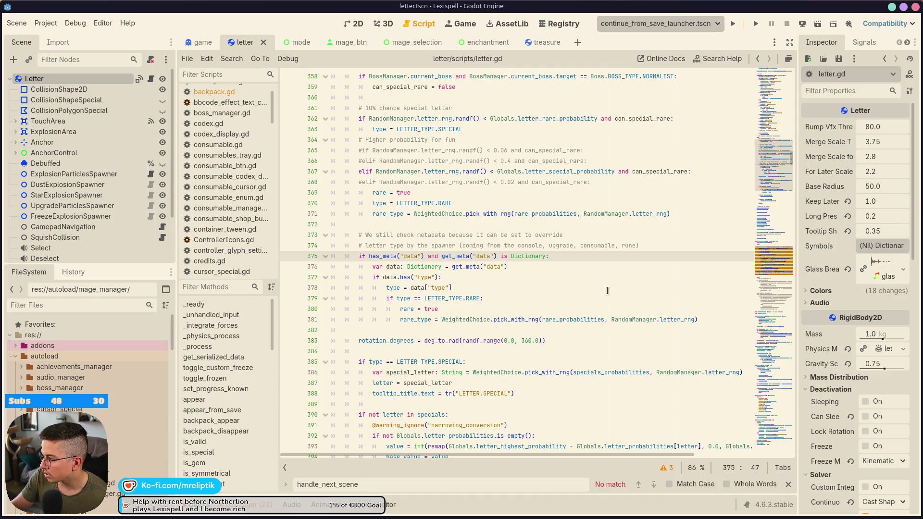
{"action": "left_click", "coordinate": [288, 425]}
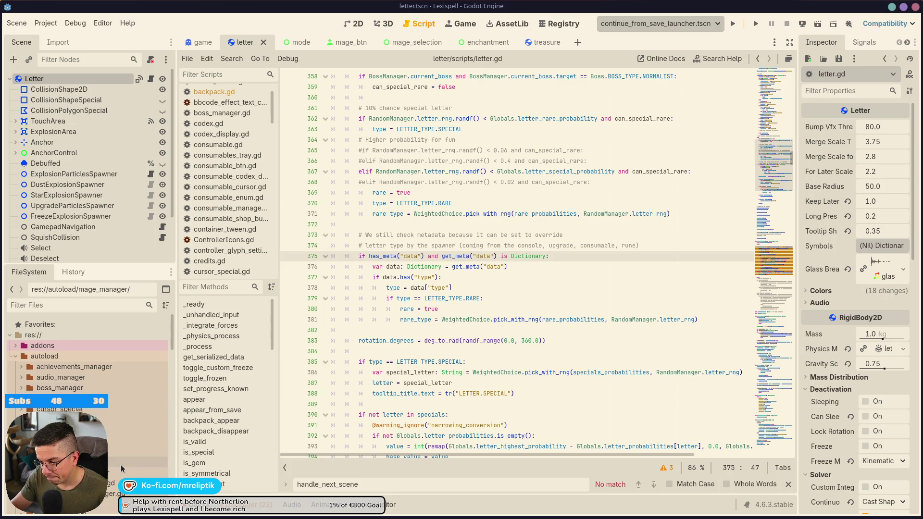
Bring up the Lexispell_localization spreadsheet in the browser.
{"action": "left_click", "coordinate": [127, 514]}
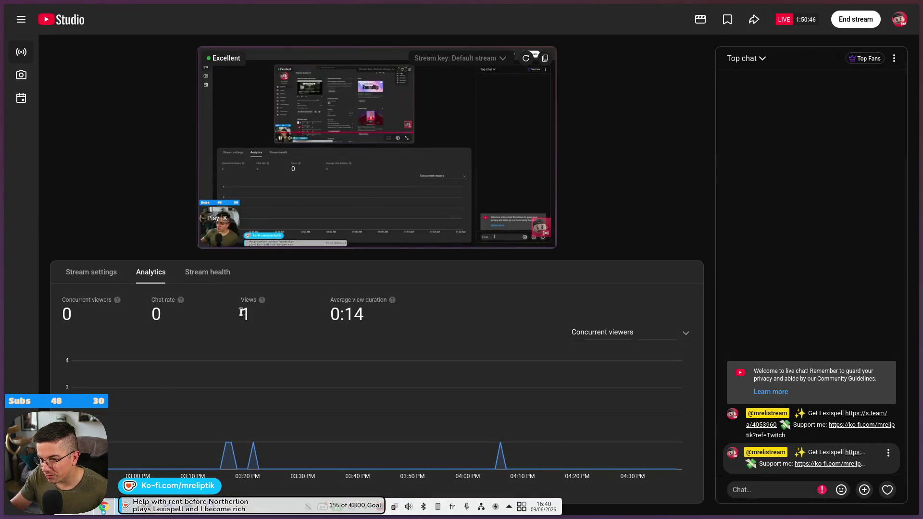
{"action": "mouse_move", "coordinate": [39, 336]}
{"action": "left_click", "coordinate": [42, 299]}
{"action": "left_click", "coordinate": [21, 318]}
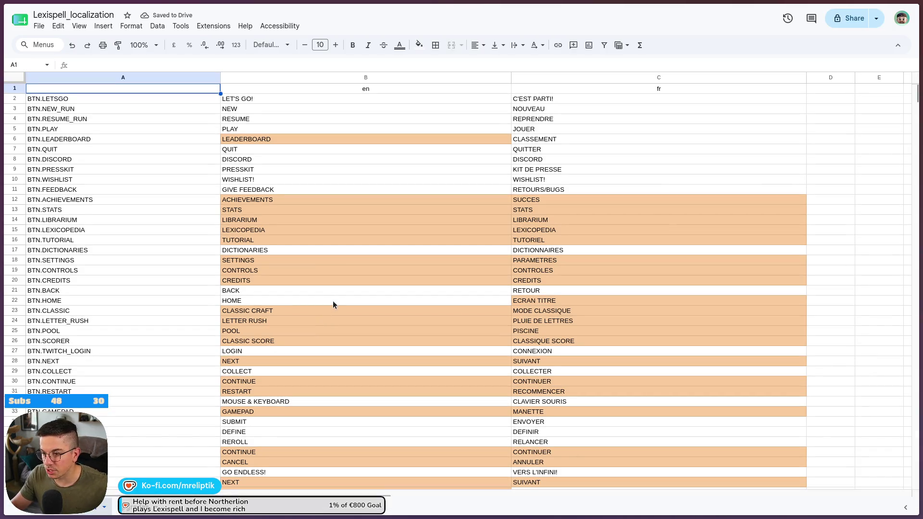
Search the sheet for 'exactly' and read the EXACT COUNT texts in B719 and B720.
{"action": "left_click", "coordinate": [332, 301]}
{"action": "key", "text": "ctrl+f"}
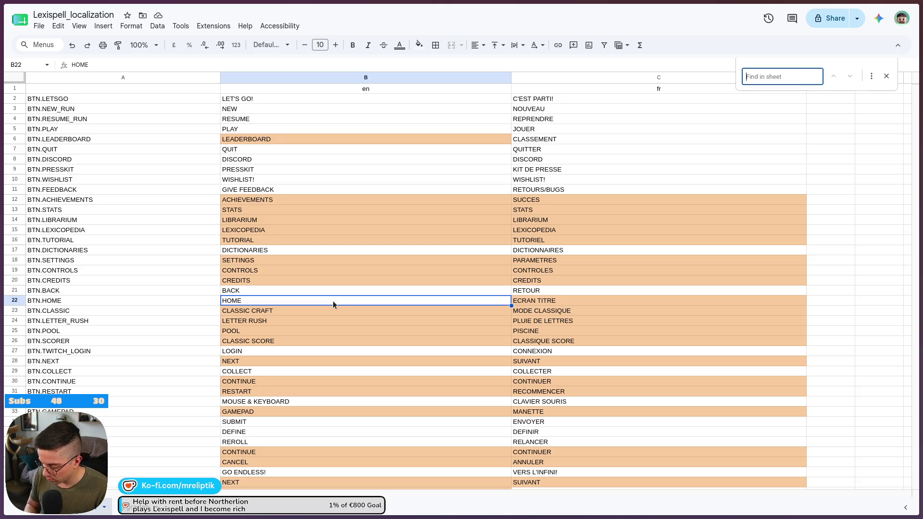
{"action": "type", "text": "exa"}
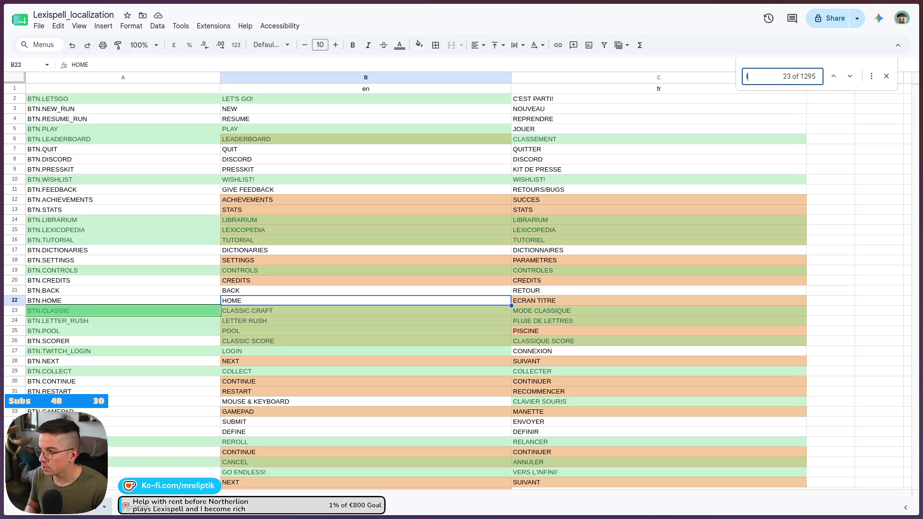
{"action": "type", "text": "ctly"}
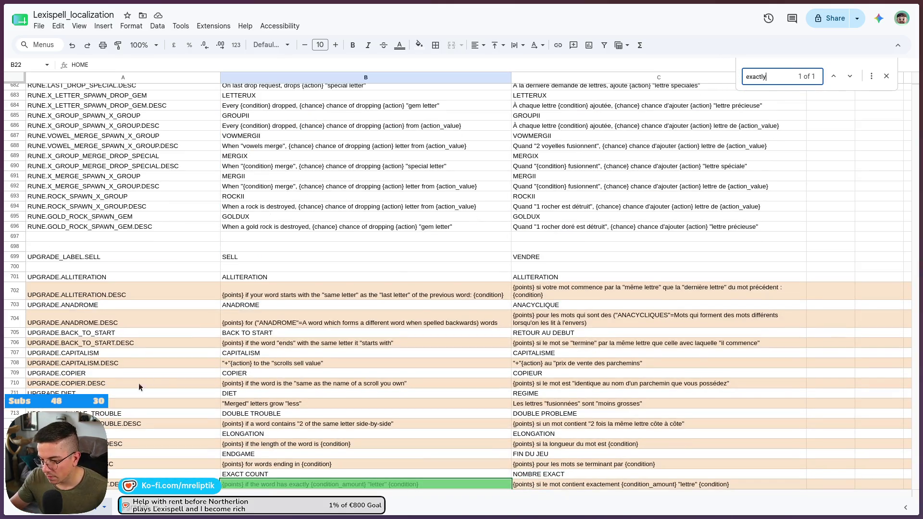
{"action": "scroll", "coordinate": [210, 389], "scroll_direction": "down", "scroll_amount": 3}
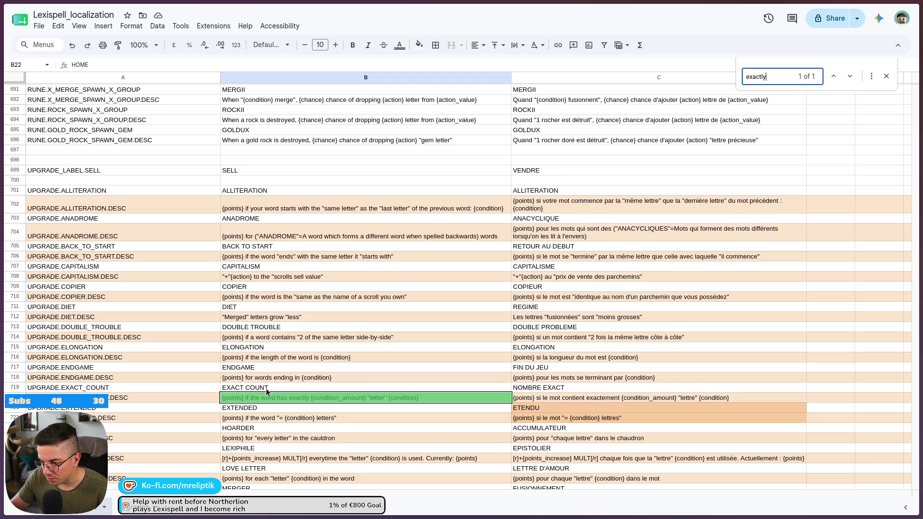
{"action": "left_click", "coordinate": [272, 389]}
{"action": "left_click", "coordinate": [261, 397]}
{"action": "left_click", "coordinate": [274, 390]}
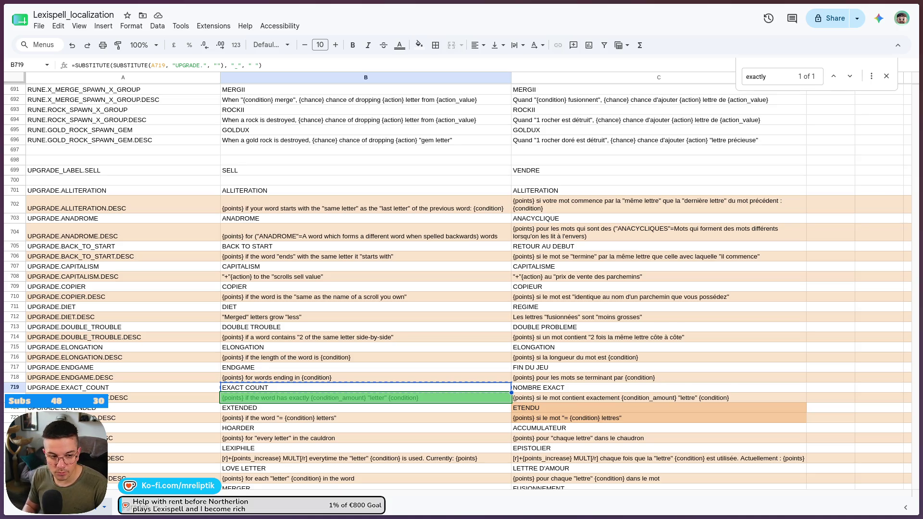
{"action": "left_click", "coordinate": [455, 347]}
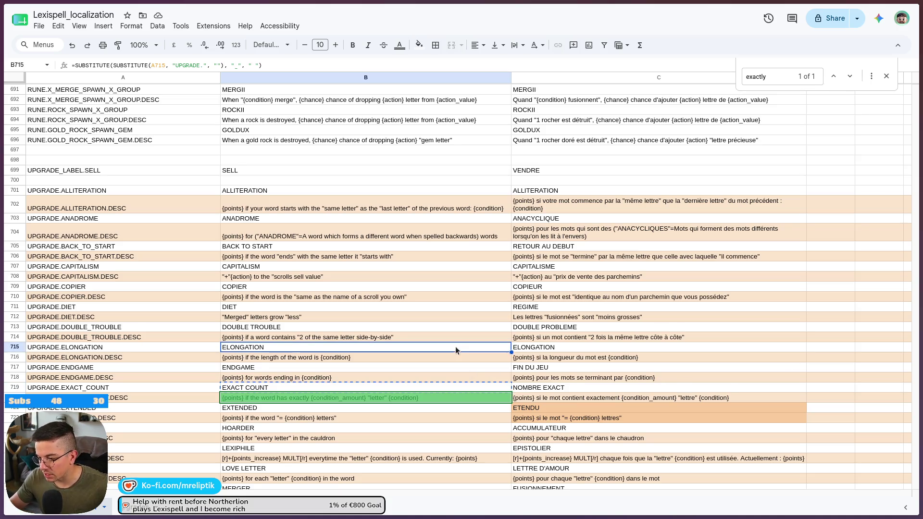
Search for 'love letter', inspect the condition_amount placeholder in B720, and return to Godot.
{"action": "key", "text": "ctrl+f"}
{"action": "type", "text": "love letter"}
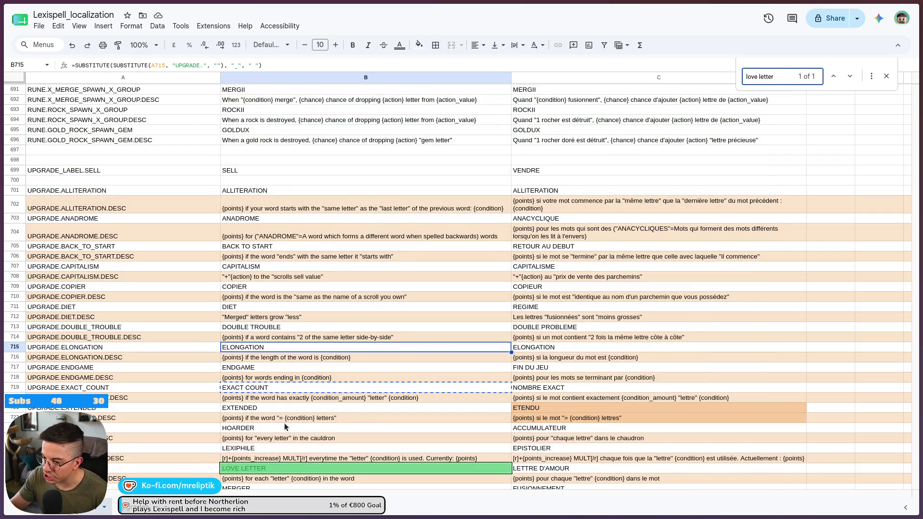
{"action": "left_click", "coordinate": [362, 400]}
{"action": "double_click", "coordinate": [347, 397]}
{"action": "double_click", "coordinate": [347, 397]}
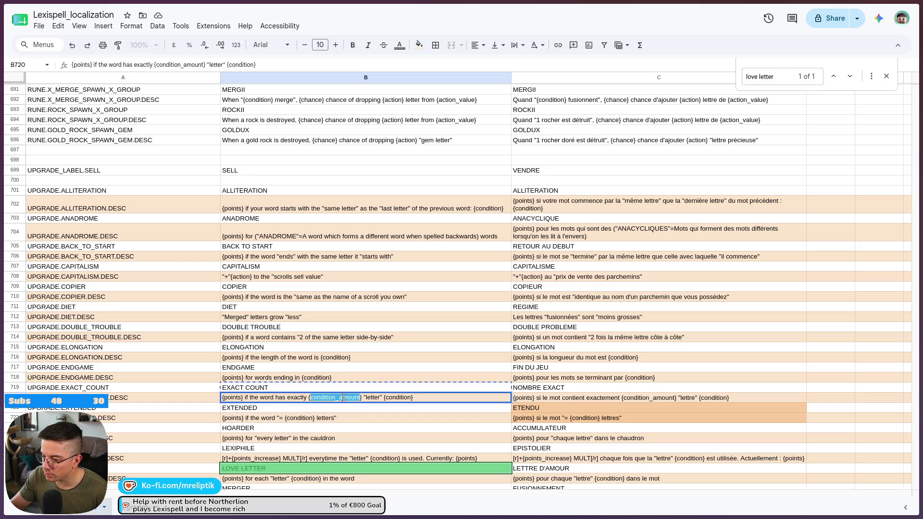
{"action": "key", "text": "alt+Tab"}
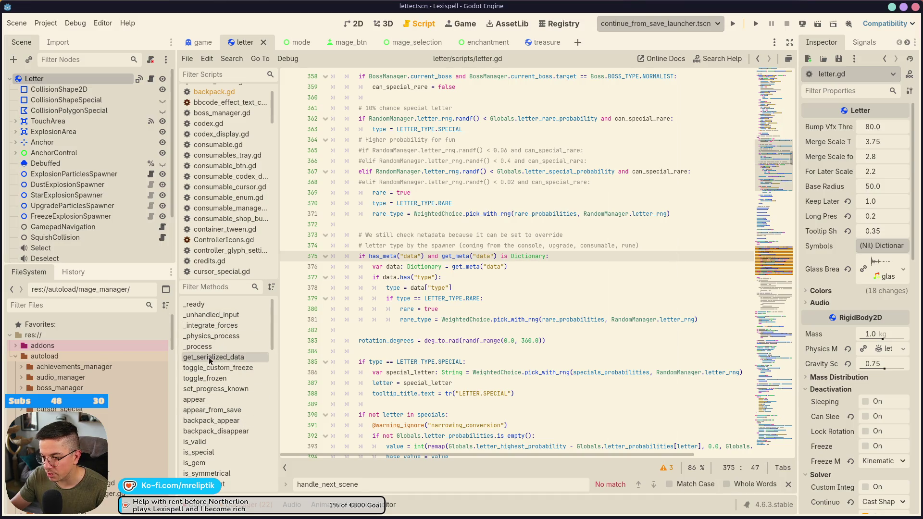
Open upgrade.gd through the script finder.
{"action": "key", "text": "ctrl+alt+o"}
{"action": "type", "text": "upgrade"}
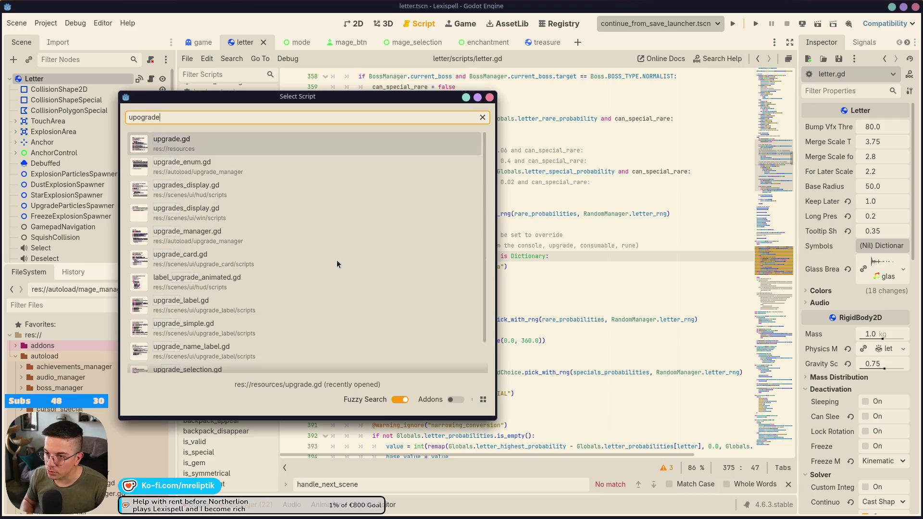
{"action": "key", "text": "Return"}
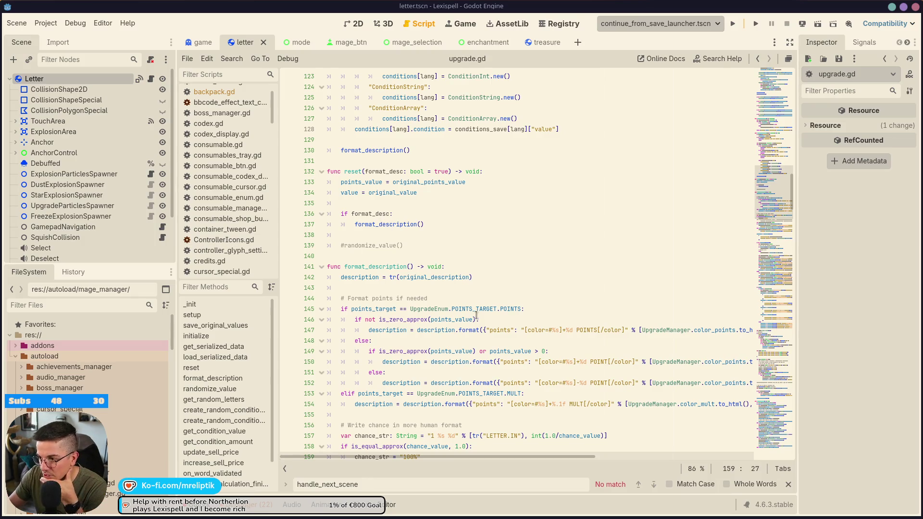
Trace format_description's uses, including its call at line 130 in load_serialized_data.
{"action": "left_click", "coordinate": [487, 270]}
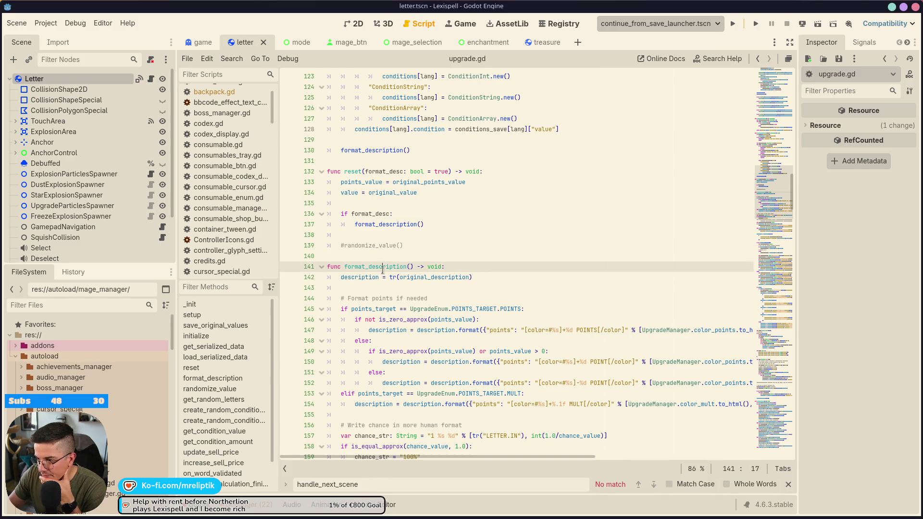
{"action": "double_click", "coordinate": [383, 269]}
{"action": "scroll", "coordinate": [383, 269], "scroll_direction": "up", "scroll_amount": 10}
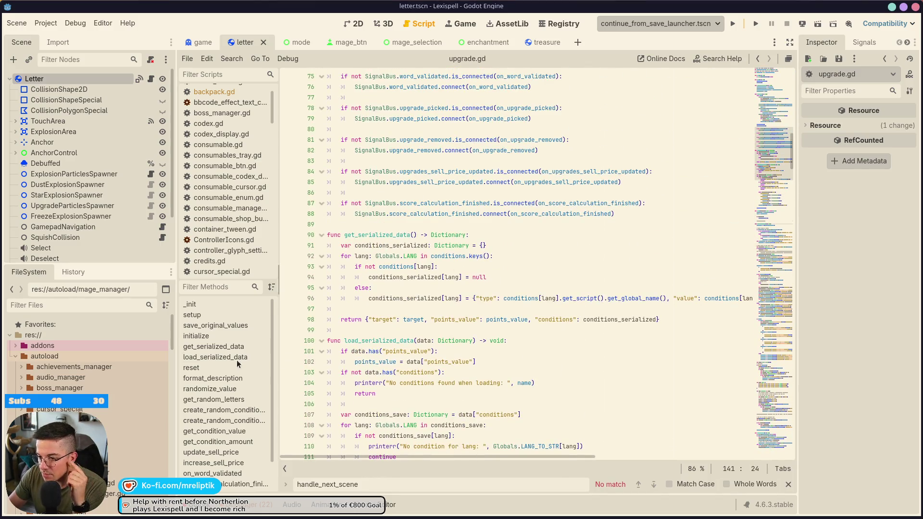
{"action": "left_click", "coordinate": [237, 359]}
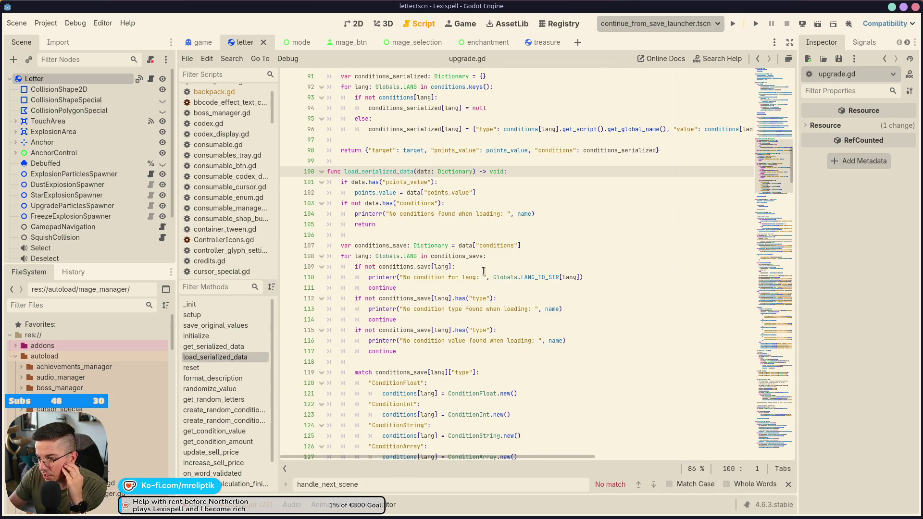
{"action": "scroll", "coordinate": [371, 251], "scroll_direction": "down", "scroll_amount": 2}
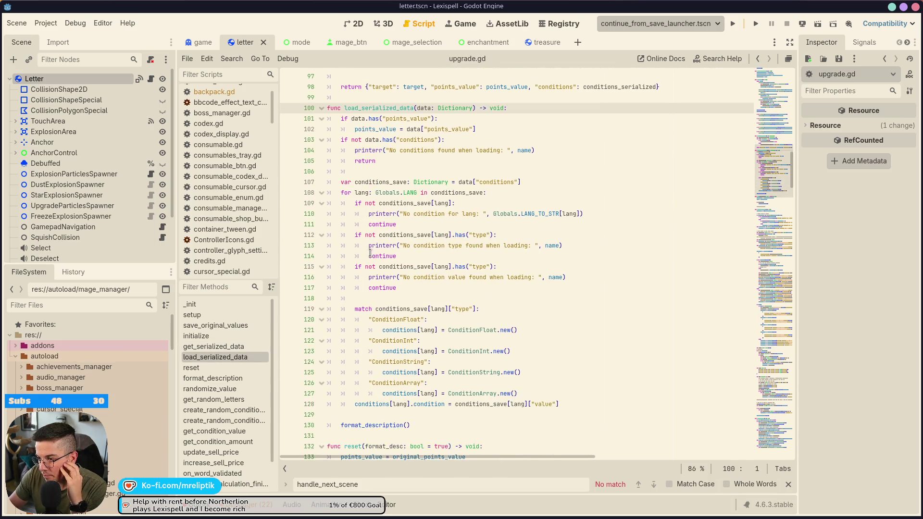
{"action": "scroll", "coordinate": [445, 340], "scroll_direction": "down", "scroll_amount": 2}
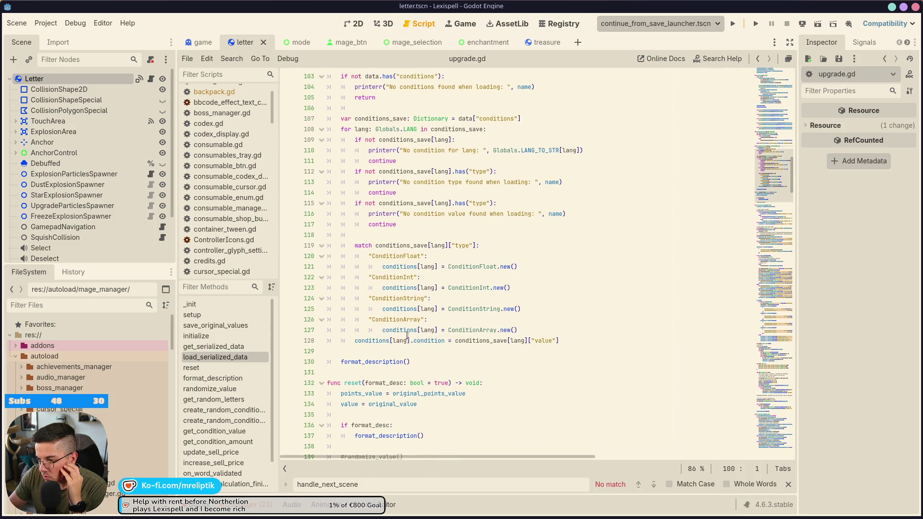
{"action": "left_click", "coordinate": [373, 364]}
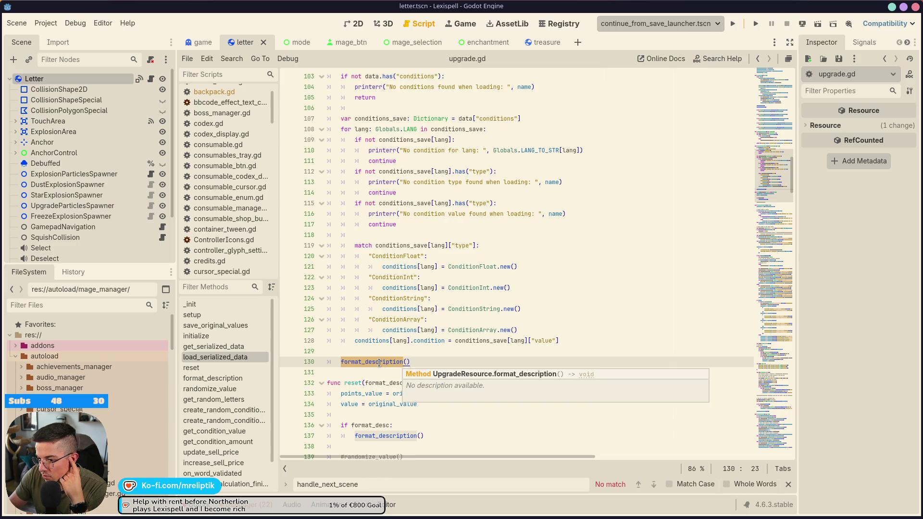
{"action": "scroll", "coordinate": [506, 295], "scroll_direction": "up", "scroll_amount": 7}
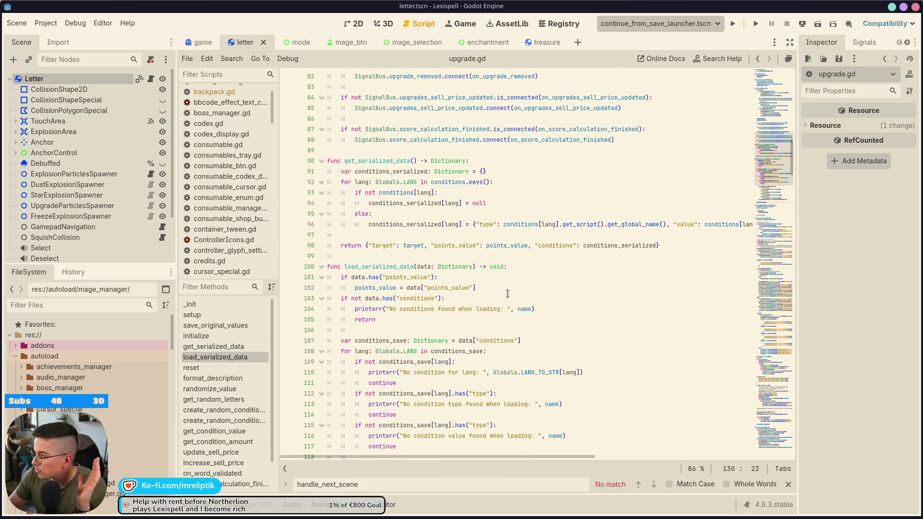
{"action": "scroll", "coordinate": [446, 312], "scroll_direction": "up", "scroll_amount": 13}
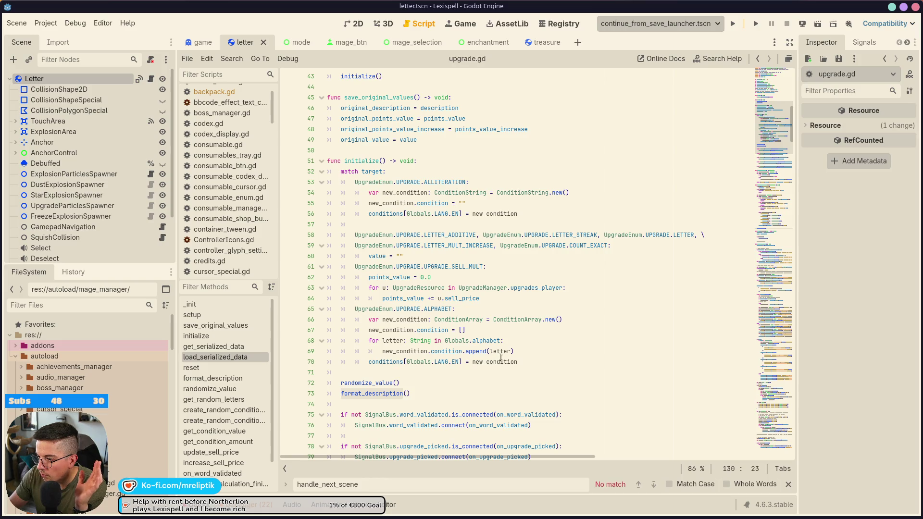
Review randomize_value's ConditionString, amount and COUNT_EXACT usage, then open ConditionString's definition from line 125.
{"action": "double_click", "coordinate": [379, 383]}
{"action": "left_click", "coordinate": [372, 383], "text": "ctrl"}
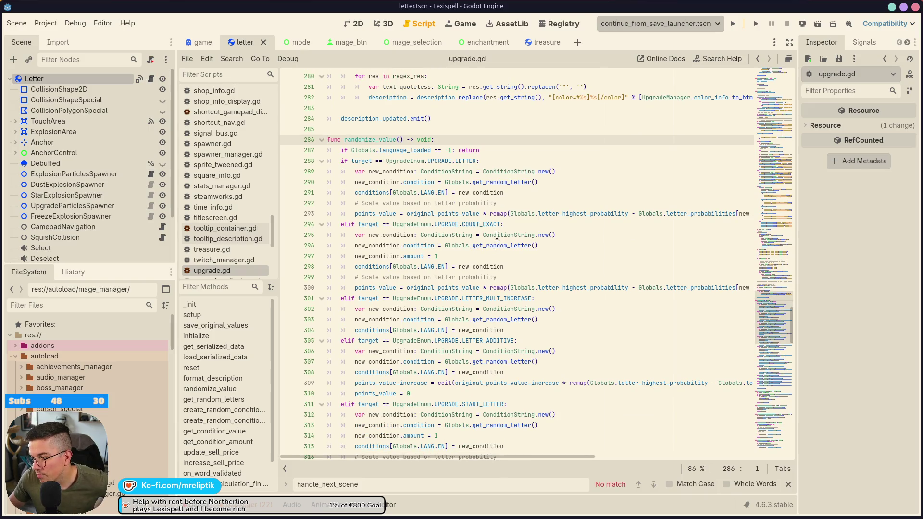
{"action": "double_click", "coordinate": [449, 237]}
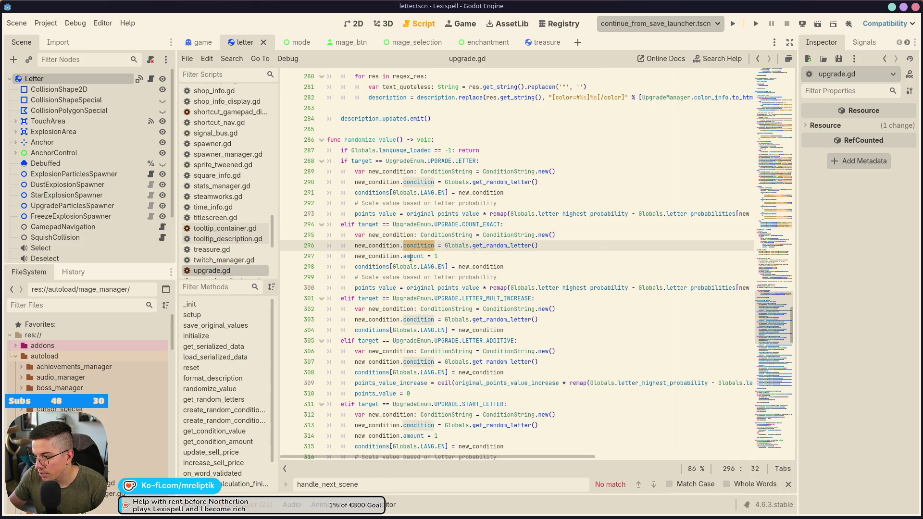
{"action": "double_click", "coordinate": [411, 257]}
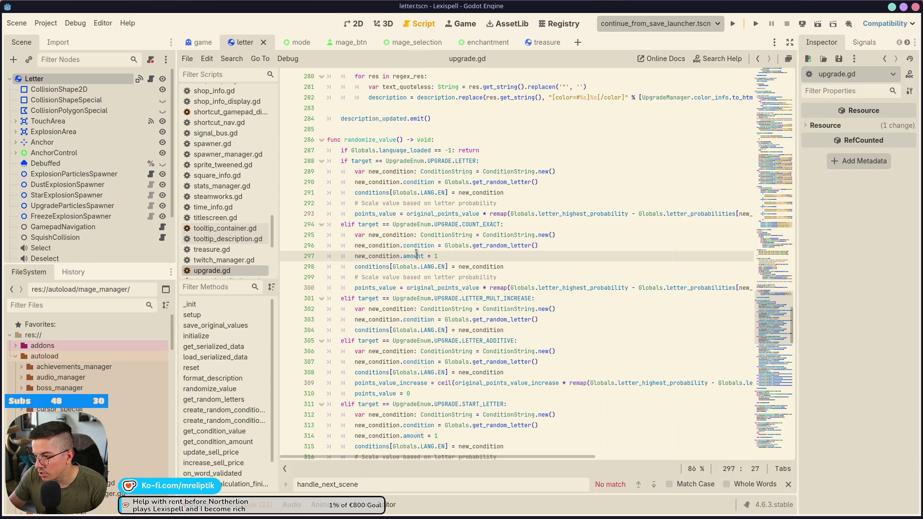
{"action": "double_click", "coordinate": [474, 225]}
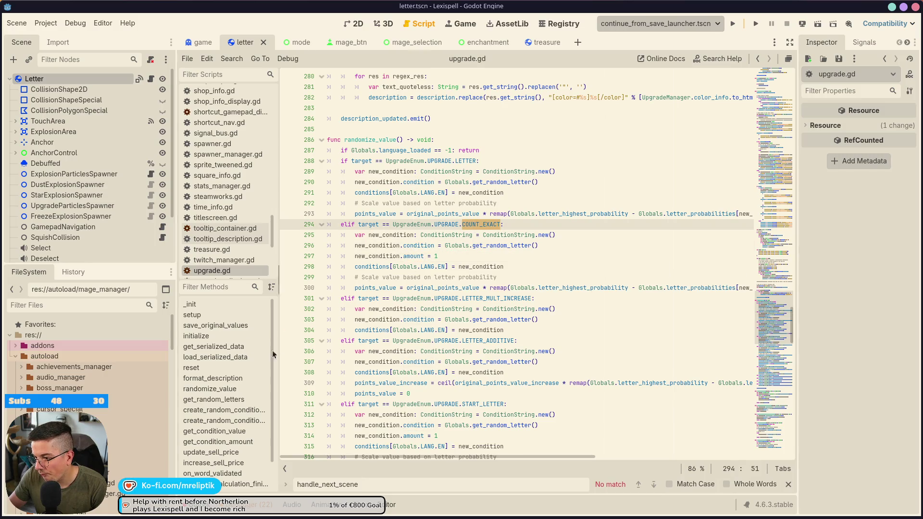
{"action": "left_click", "coordinate": [223, 356]}
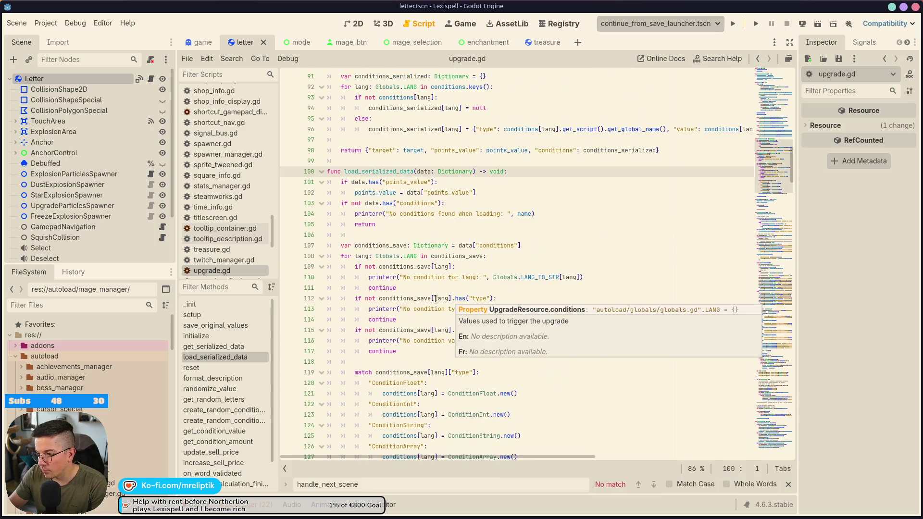
{"action": "scroll", "coordinate": [370, 290], "scroll_direction": "down", "scroll_amount": 3}
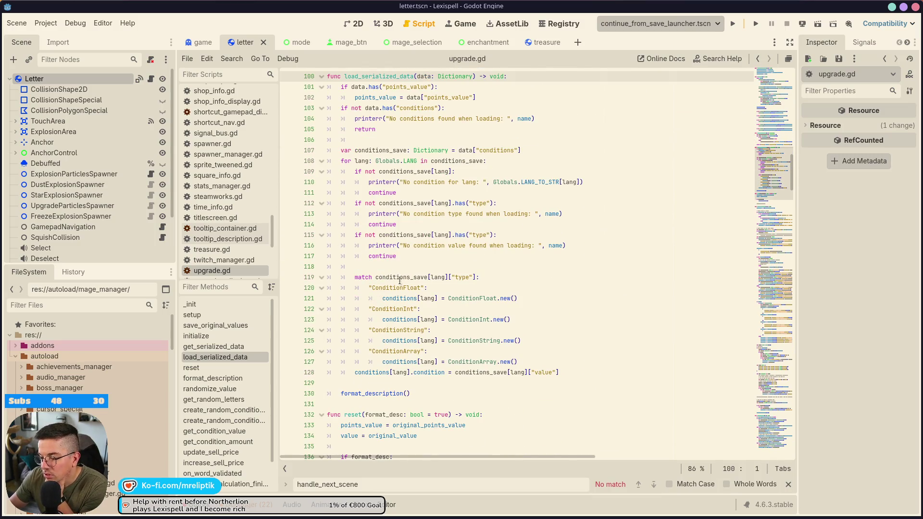
{"action": "double_click", "coordinate": [466, 341]}
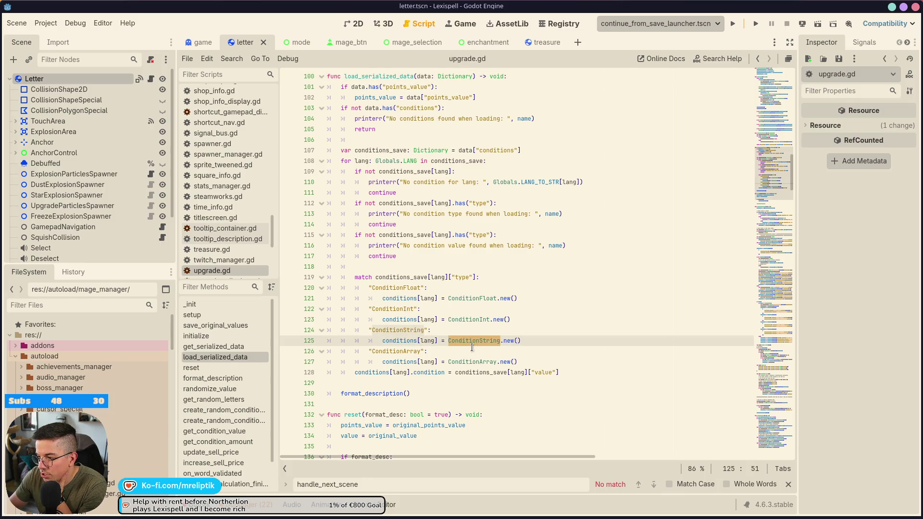
{"action": "scroll", "coordinate": [480, 343], "scroll_direction": "up", "scroll_amount": 1}
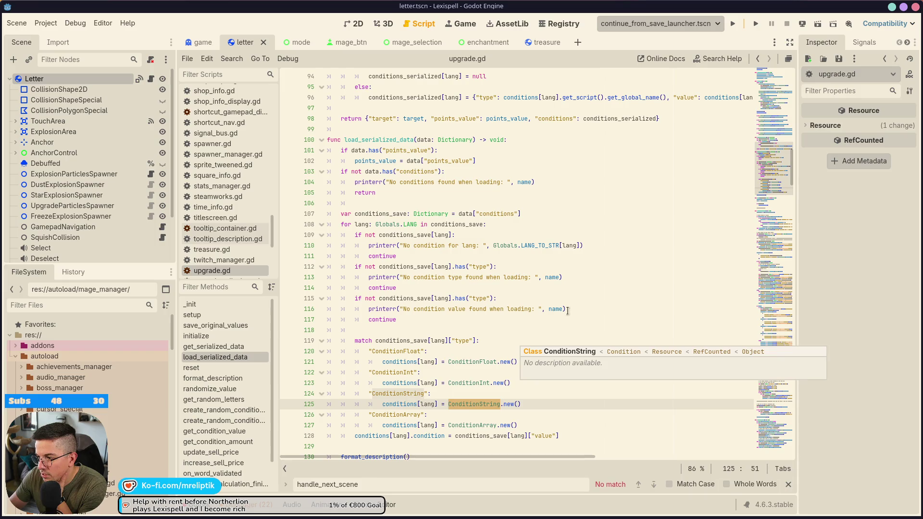
{"action": "scroll", "coordinate": [556, 318], "scroll_direction": "down", "scroll_amount": 1}
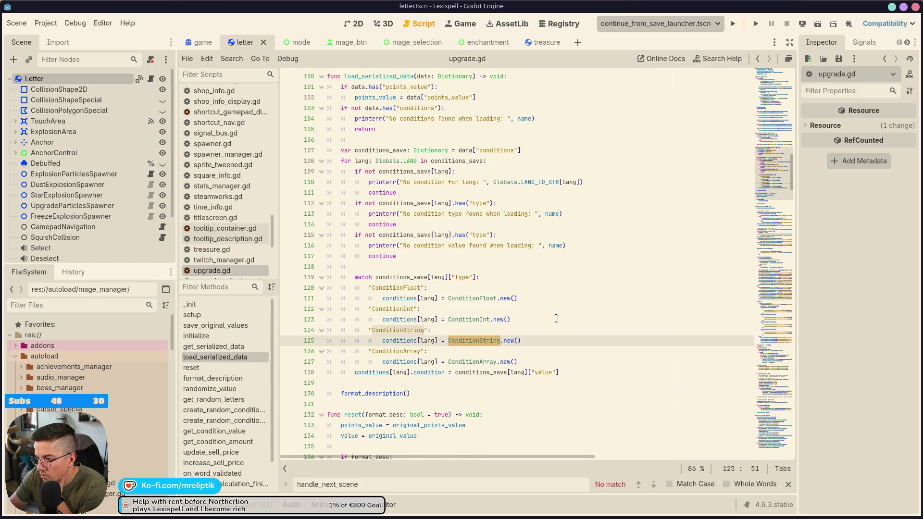
{"action": "left_click", "coordinate": [460, 342], "text": "ctrl"}
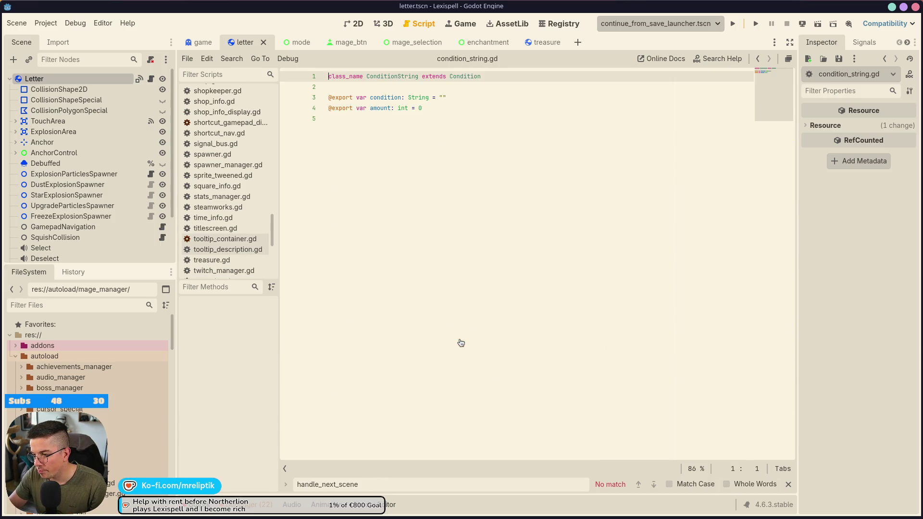
Filter the FileSystem for 'condition', clear it, return to letter.gd, and launch the script finder.
{"action": "scroll", "coordinate": [135, 342], "scroll_direction": "down", "scroll_amount": 3}
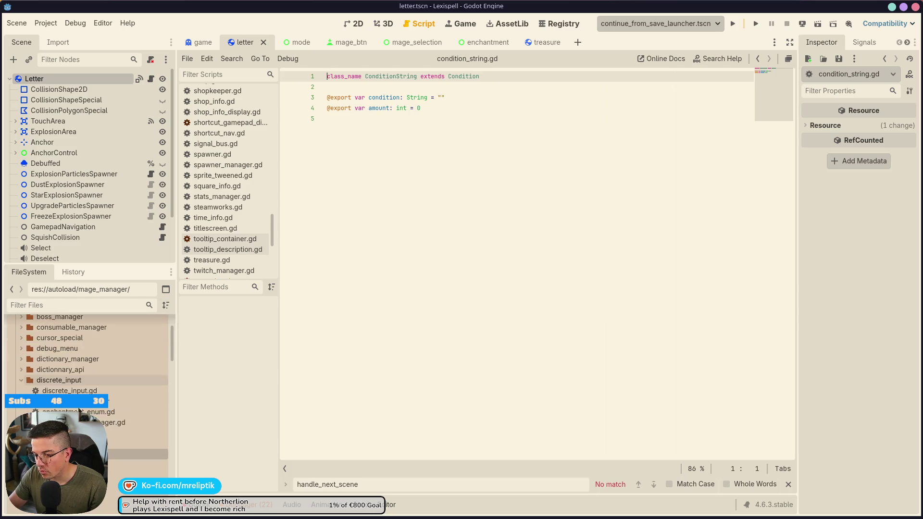
{"action": "left_click", "coordinate": [47, 305]}
{"action": "type", "text": "condition"}
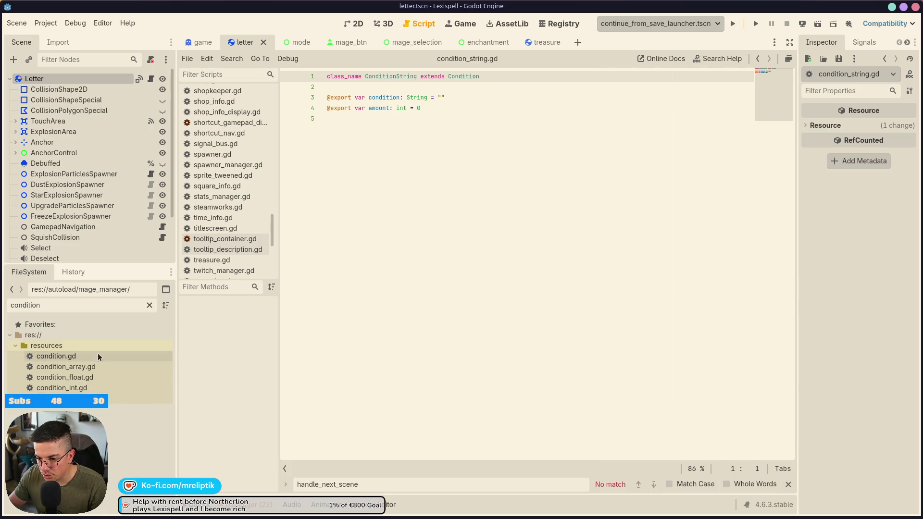
{"action": "left_click", "coordinate": [150, 305]}
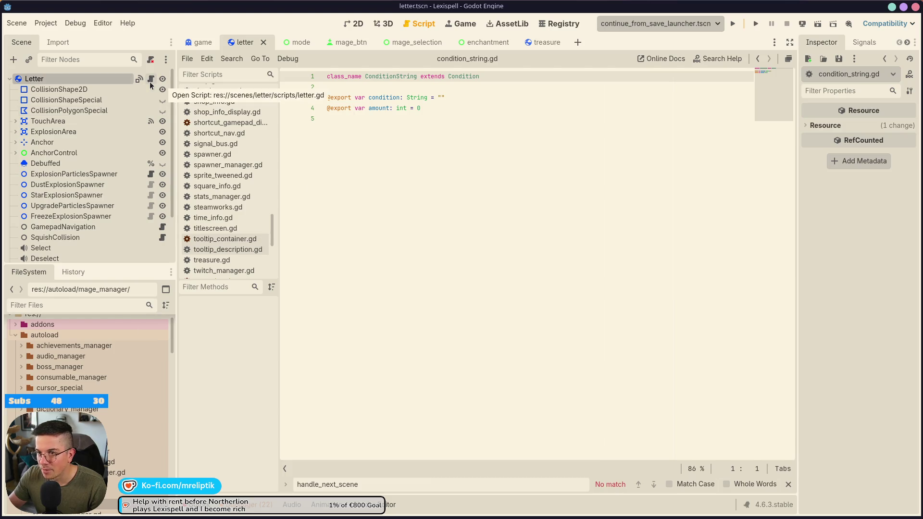
{"action": "left_click", "coordinate": [151, 78]}
{"action": "key", "text": "ctrl+alt+o"}
Open upgrade.gd and inspect randomize_value's ConditionString, amount (line 297) and conditions (line 298).
{"action": "type", "text": "upgrade"}
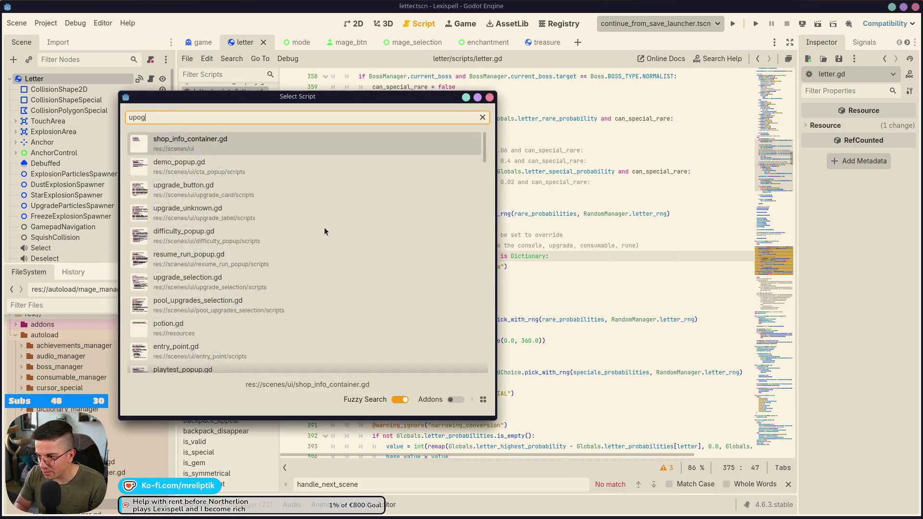
{"action": "key", "text": "Return"}
{"action": "scroll", "coordinate": [350, 325], "scroll_direction": "up", "scroll_amount": 3}
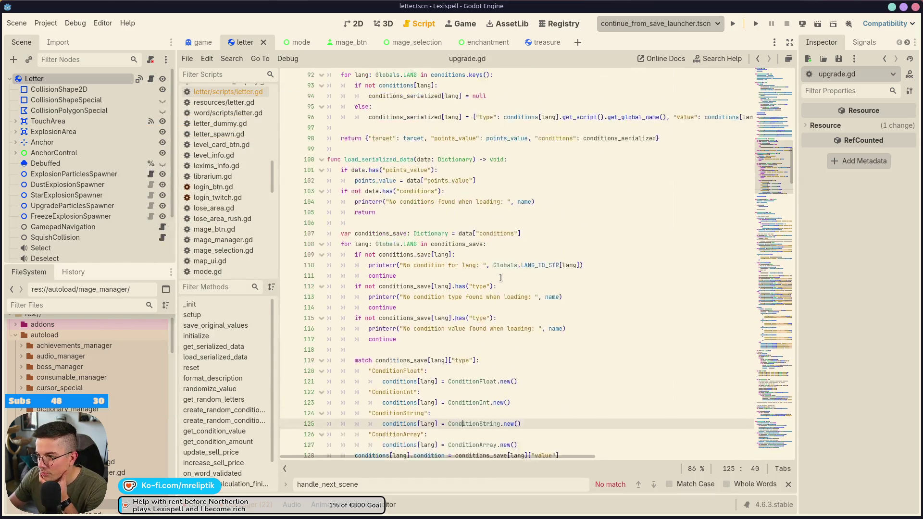
{"action": "scroll", "coordinate": [350, 326], "scroll_direction": "up", "scroll_amount": 5}
{"action": "scroll", "coordinate": [438, 262], "scroll_direction": "up", "scroll_amount": 5}
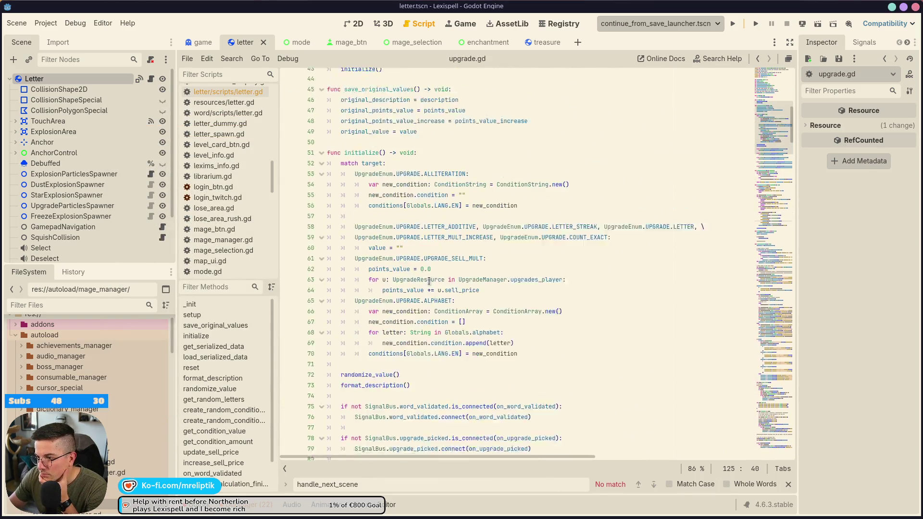
{"action": "left_click", "coordinate": [210, 390]}
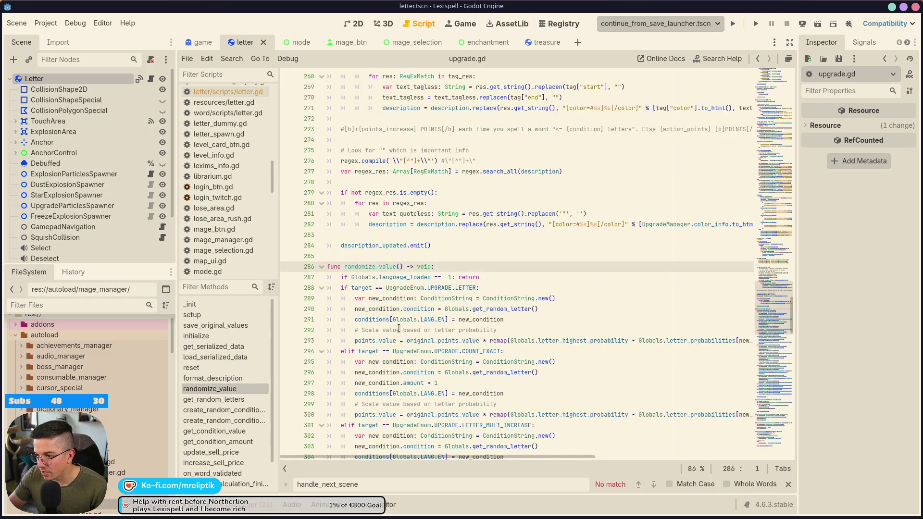
{"action": "scroll", "coordinate": [505, 278], "scroll_direction": "down", "scroll_amount": 3}
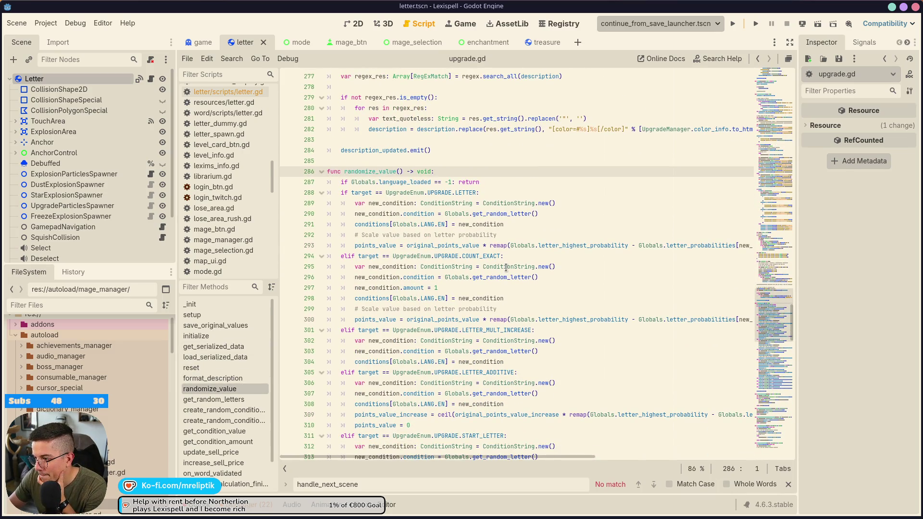
{"action": "mouse_move", "coordinate": [506, 268]}
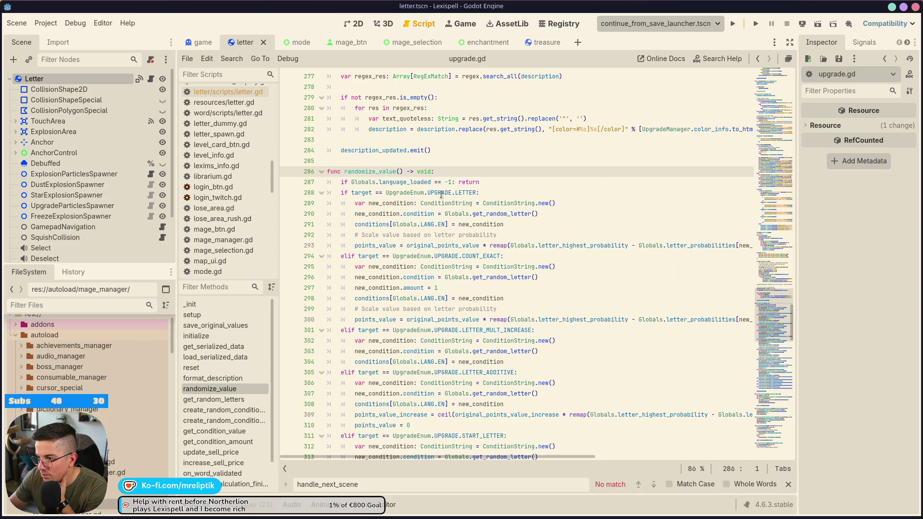
{"action": "double_click", "coordinate": [508, 267]}
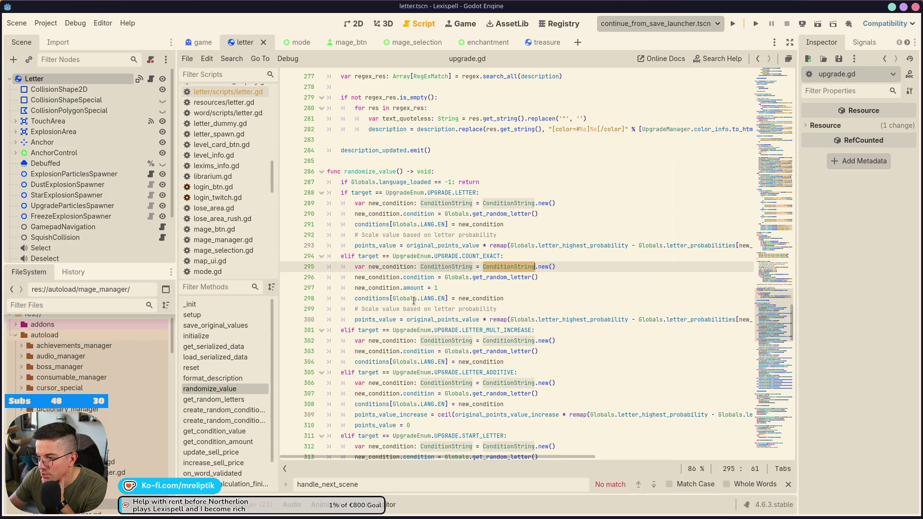
{"action": "left_click", "coordinate": [419, 283]}
{"action": "double_click", "coordinate": [419, 288]}
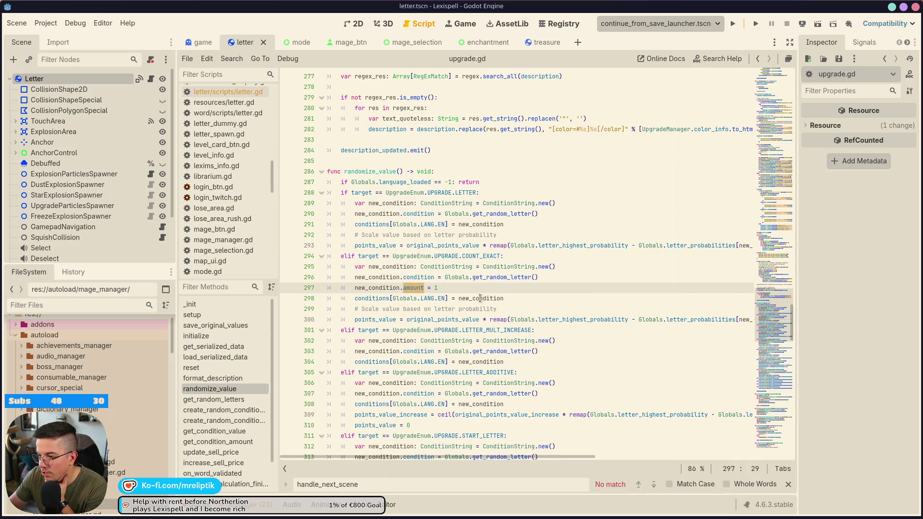
{"action": "double_click", "coordinate": [371, 299]}
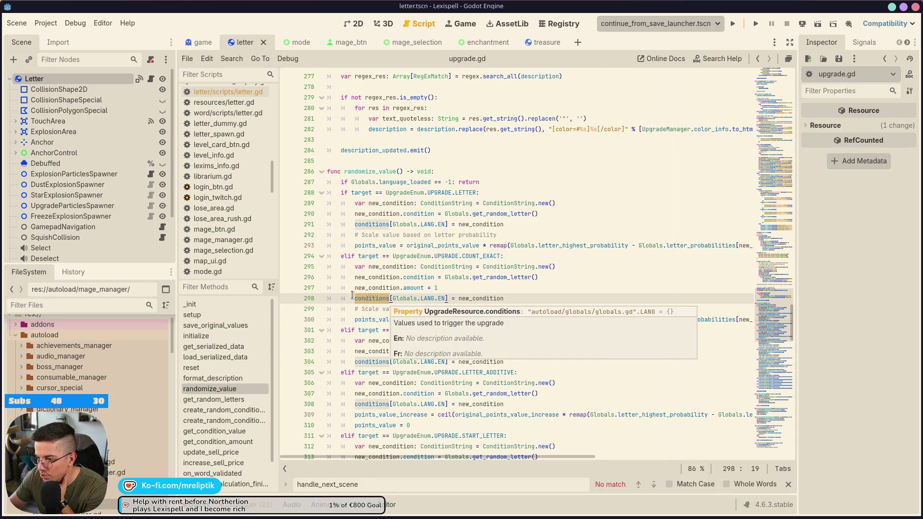
Review load_serialized_data's language loop, conditions_save and the ConditionString condition assignment on line 128.
{"action": "left_click", "coordinate": [217, 357]}
{"action": "scroll", "coordinate": [417, 272], "scroll_direction": "down", "scroll_amount": 2}
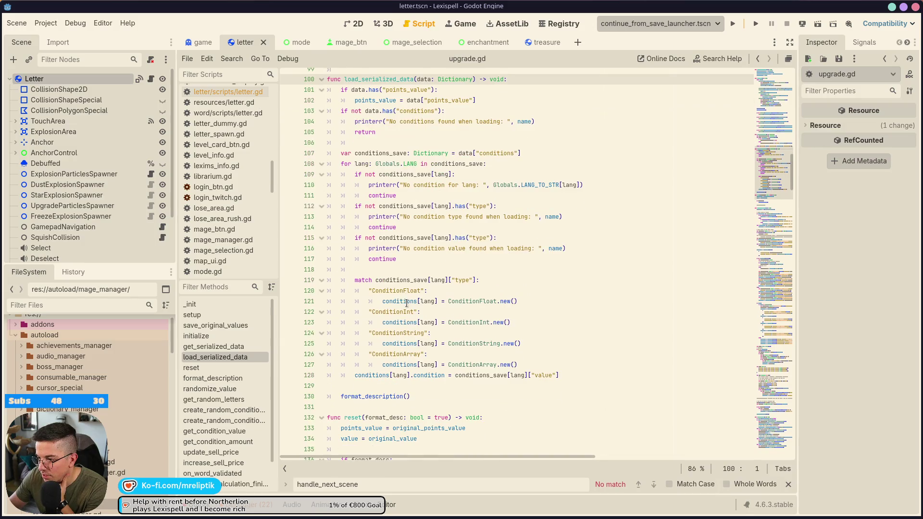
{"action": "scroll", "coordinate": [393, 251], "scroll_direction": "up", "scroll_amount": 2}
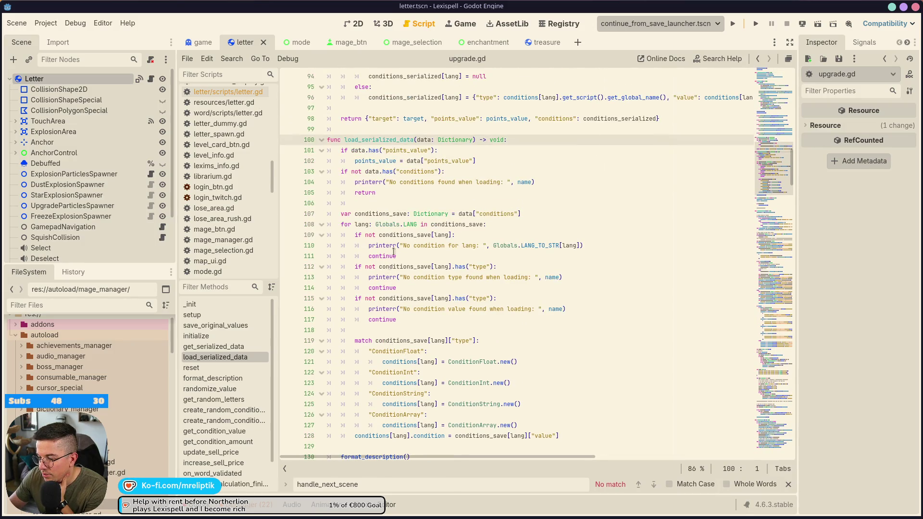
{"action": "left_click", "coordinate": [450, 224]}
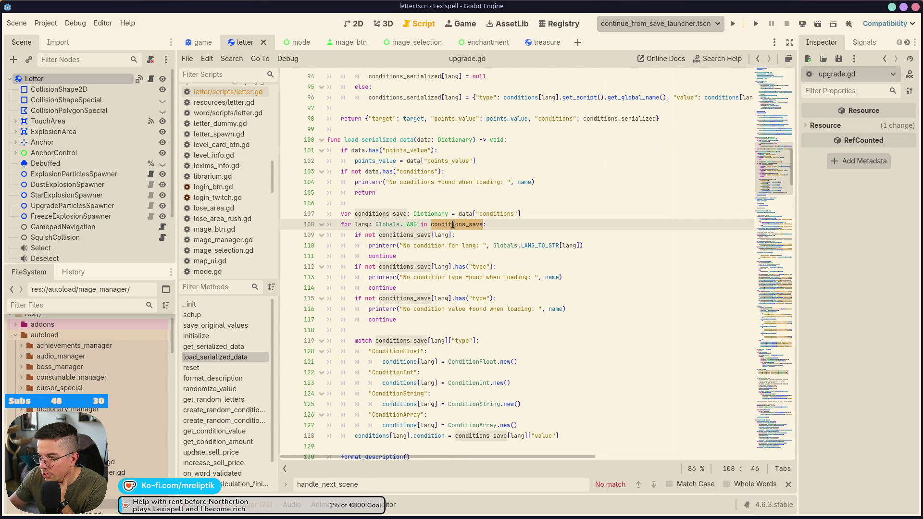
{"action": "double_click", "coordinate": [397, 235]}
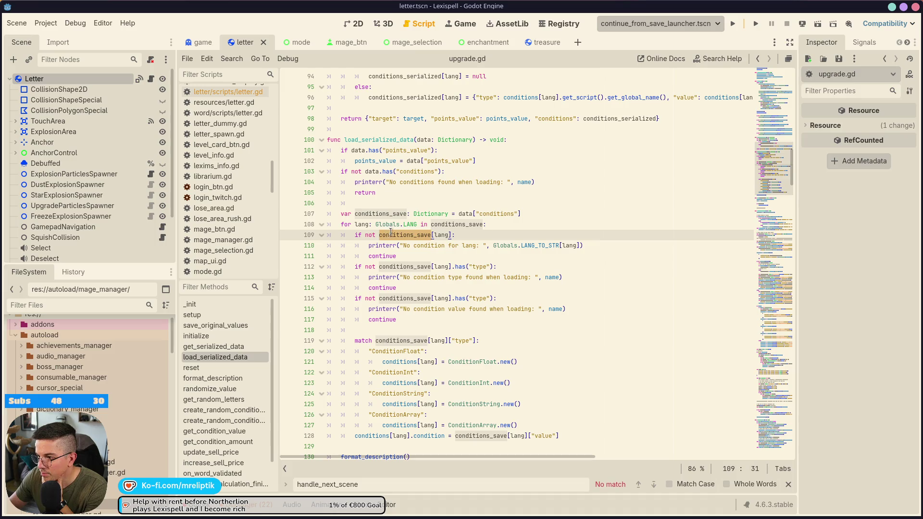
{"action": "scroll", "coordinate": [412, 282], "scroll_direction": "down", "scroll_amount": 1}
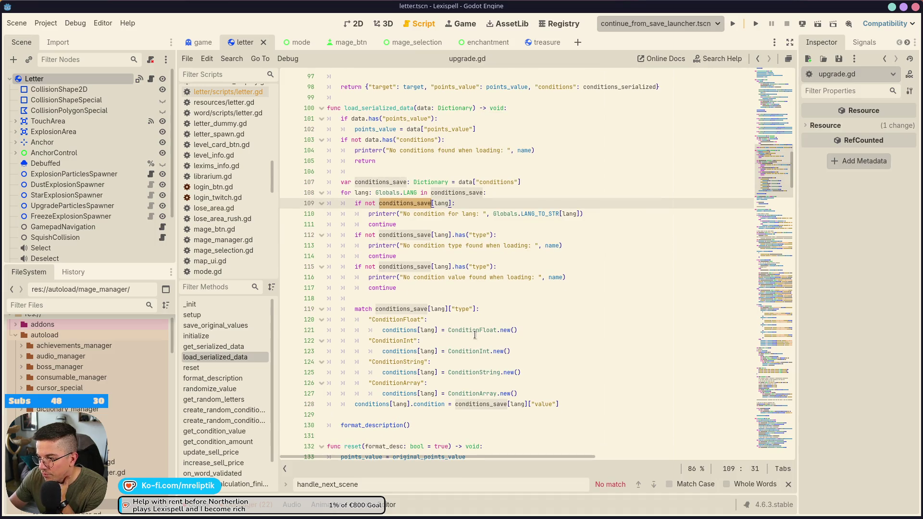
{"action": "double_click", "coordinate": [471, 372]}
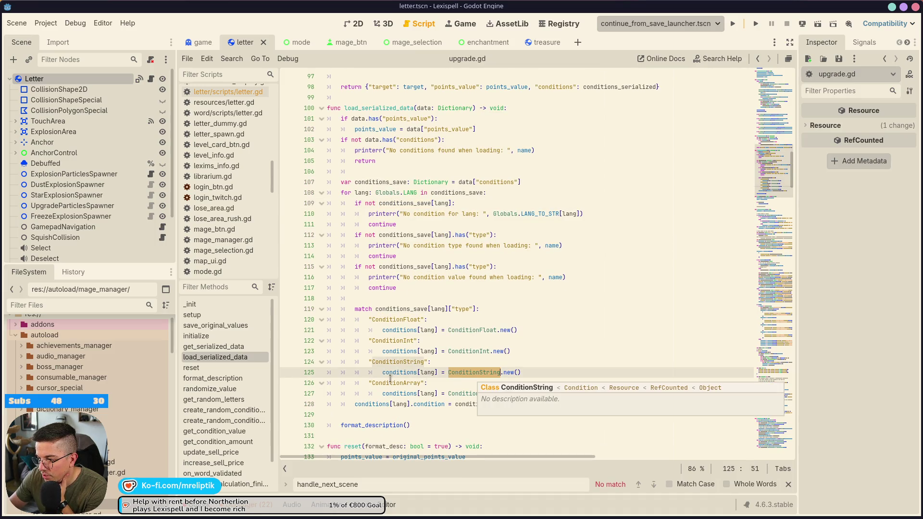
{"action": "double_click", "coordinate": [431, 404]}
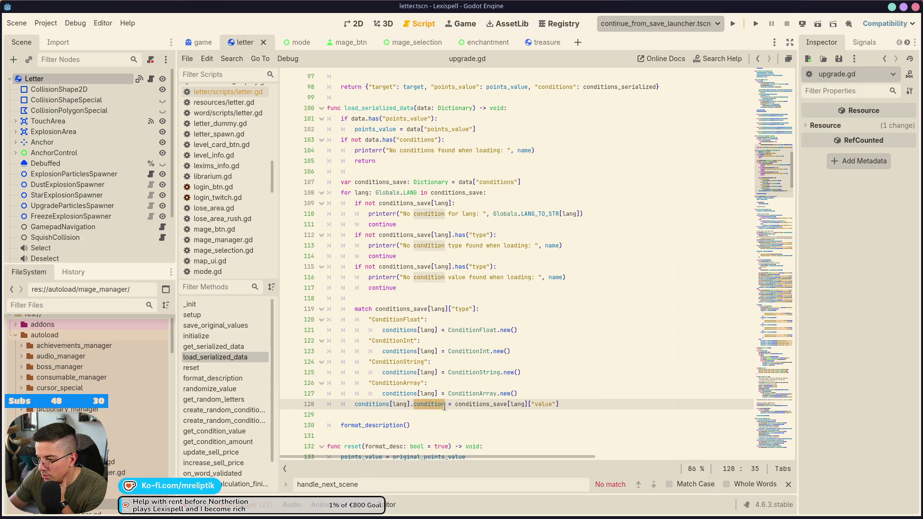
{"action": "left_click", "coordinate": [460, 403]}
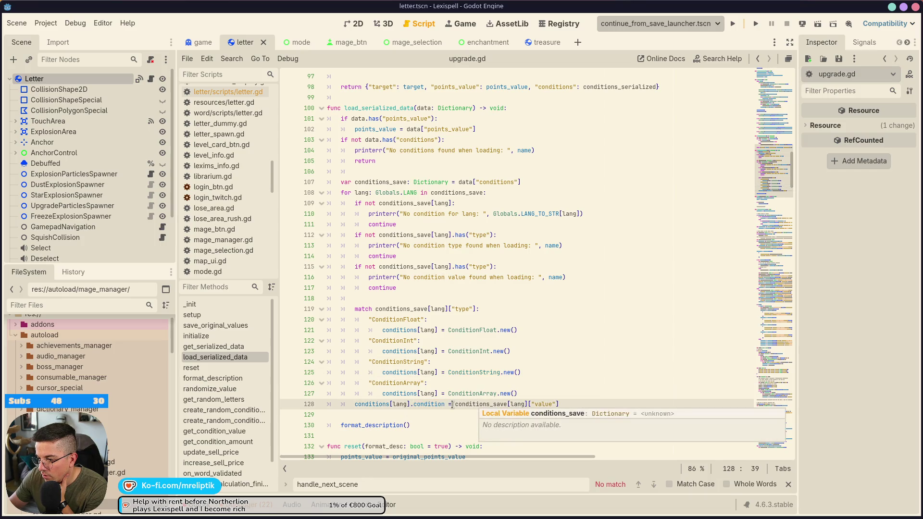
{"action": "double_click", "coordinate": [438, 404]}
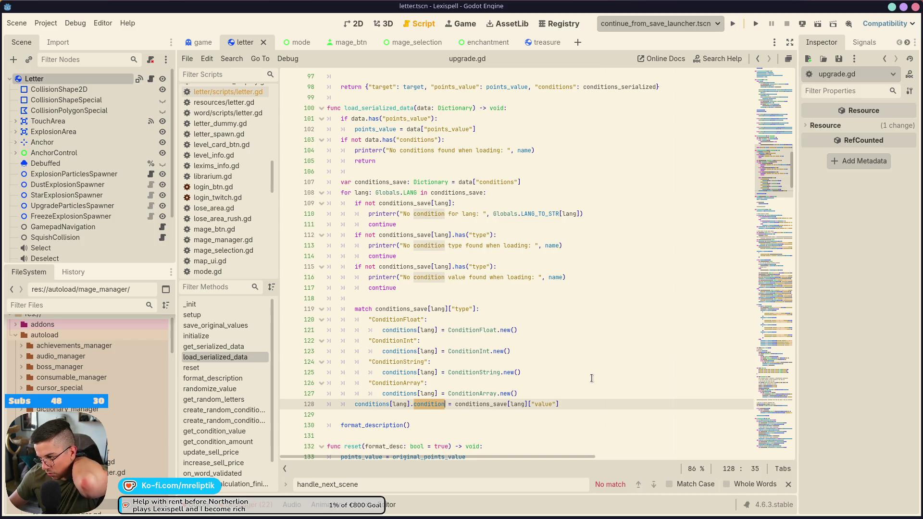
{"action": "left_click", "coordinate": [596, 405]}
Add a '# TODO: amount not loaded?' comment on a new line after line 128.
{"action": "key", "text": "Return"}
{"action": "type", "text": "# TODO: not the"}
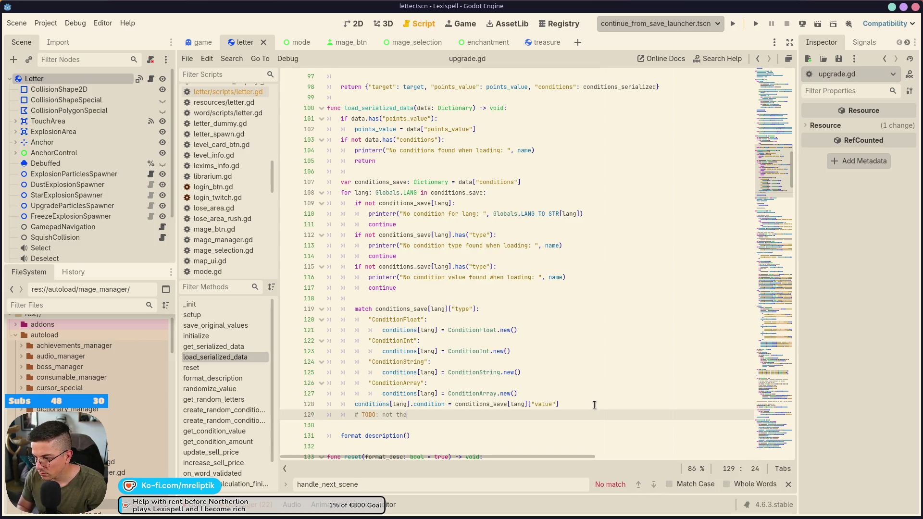
{"action": "type", "text": "a"}
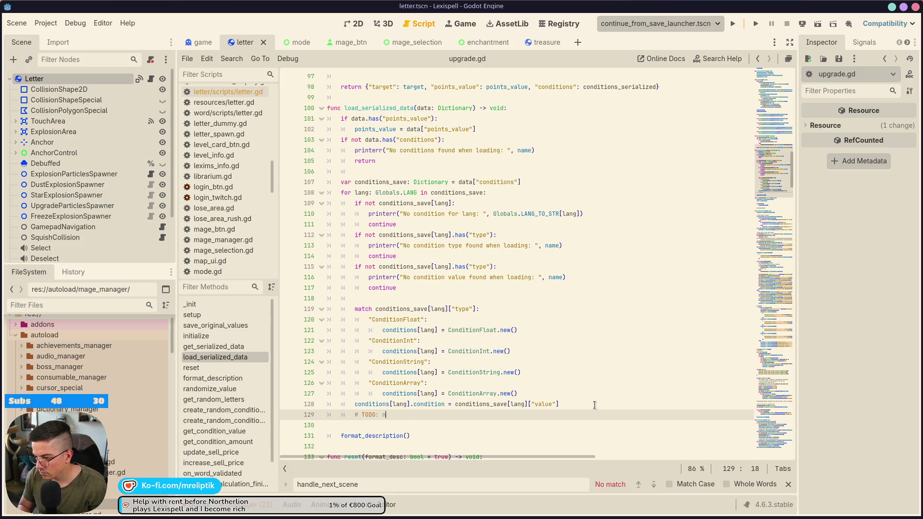
{"action": "type", "text": "oaded?"}
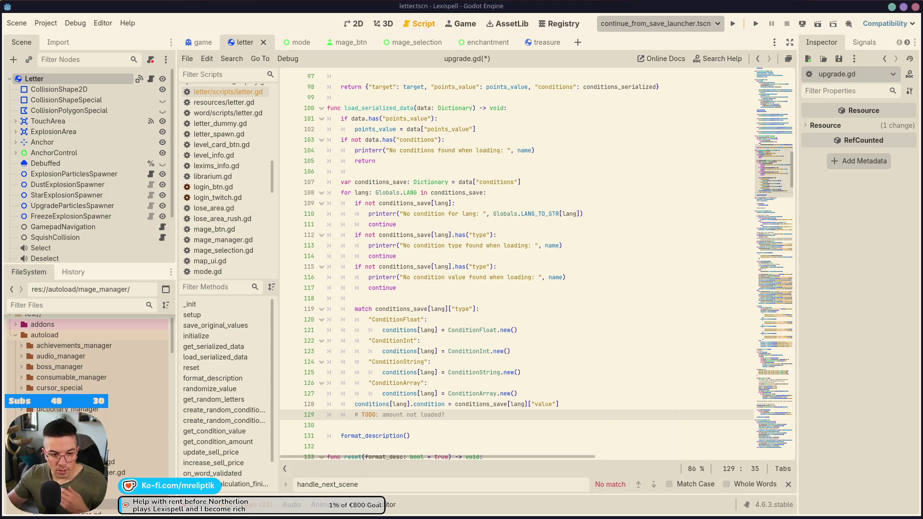
{"action": "left_click", "coordinate": [425, 298]}
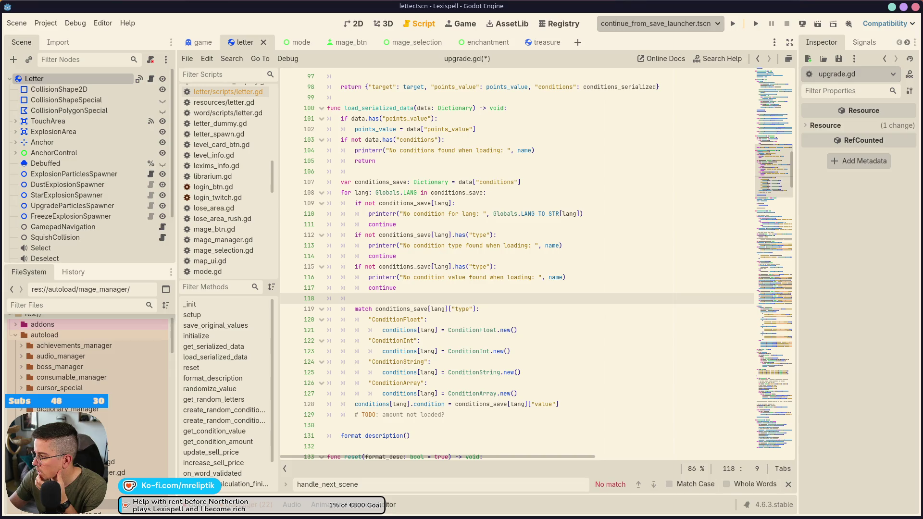
{"action": "left_click", "coordinate": [572, 267]}
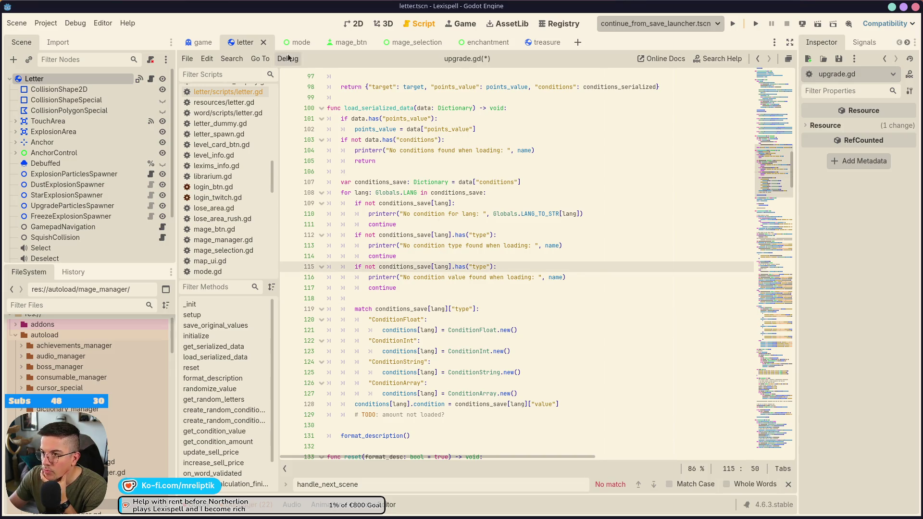
Switch to letter.gd and examine its '# Save data' block, highlighting global_transform on line 316.
{"action": "left_click", "coordinate": [226, 91]}
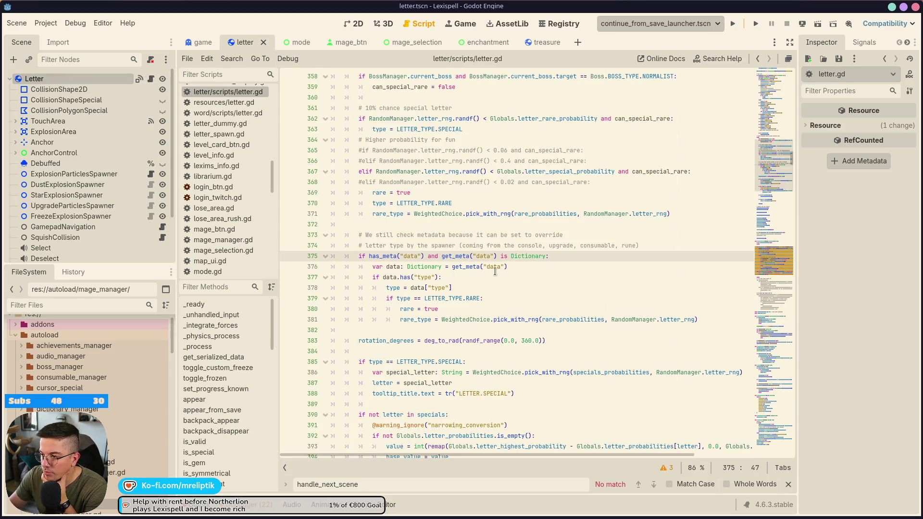
{"action": "scroll", "coordinate": [409, 288], "scroll_direction": "up", "scroll_amount": 12}
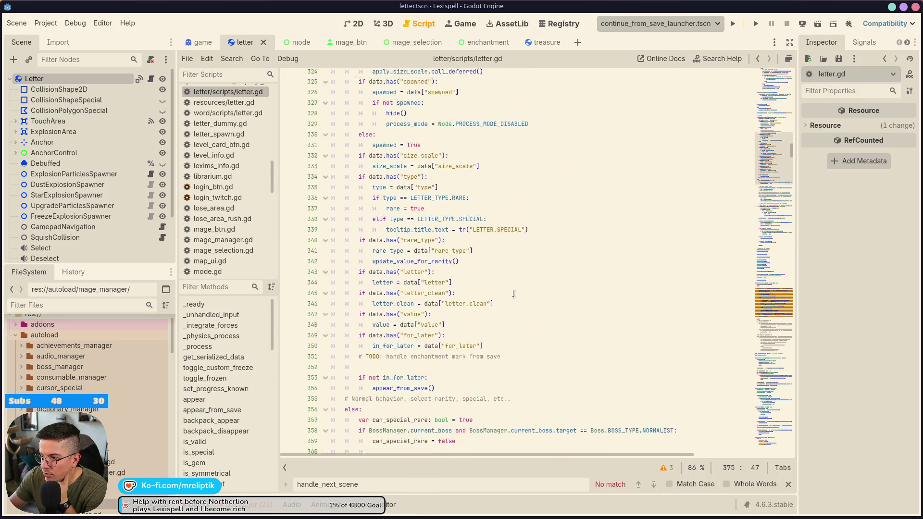
{"action": "scroll", "coordinate": [474, 224], "scroll_direction": "up", "scroll_amount": 8}
{"action": "double_click", "coordinate": [428, 267]}
{"action": "scroll", "coordinate": [428, 280], "scroll_direction": "down", "scroll_amount": 1}
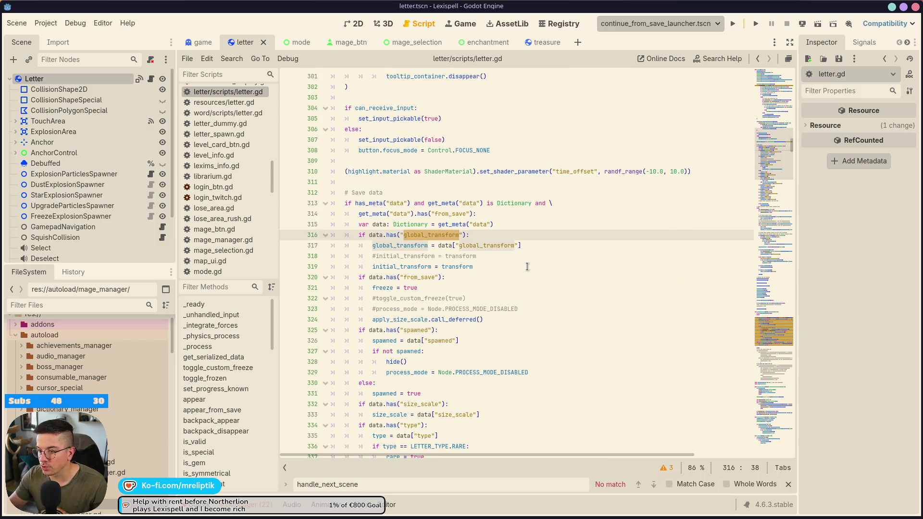